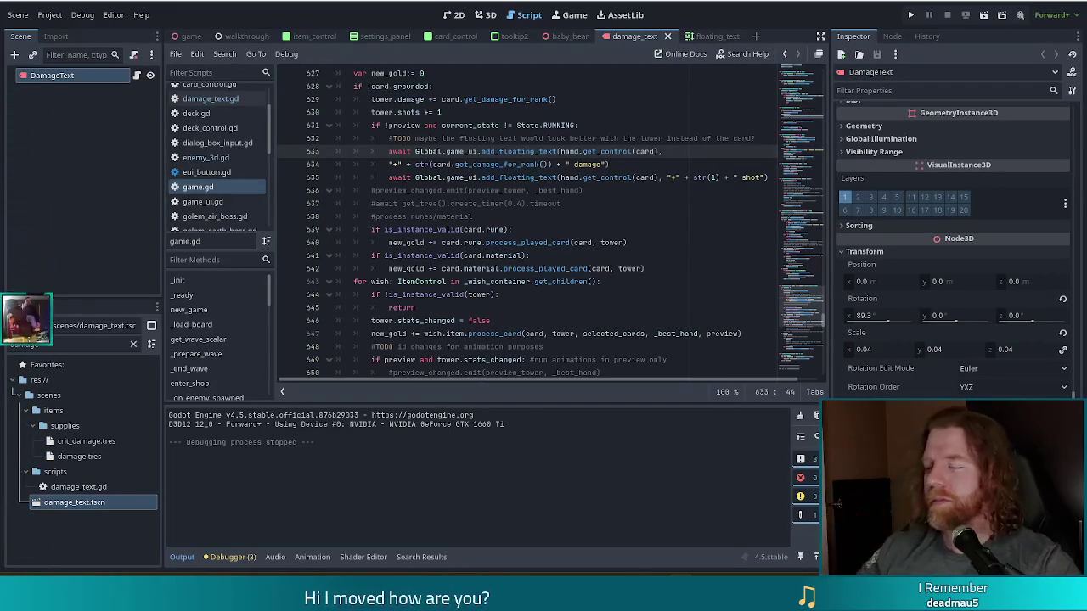
Step: Comment out the three floating-text lines 633–635 under the preview/state check
{"action": "left_click", "coordinate": [613, 164]}
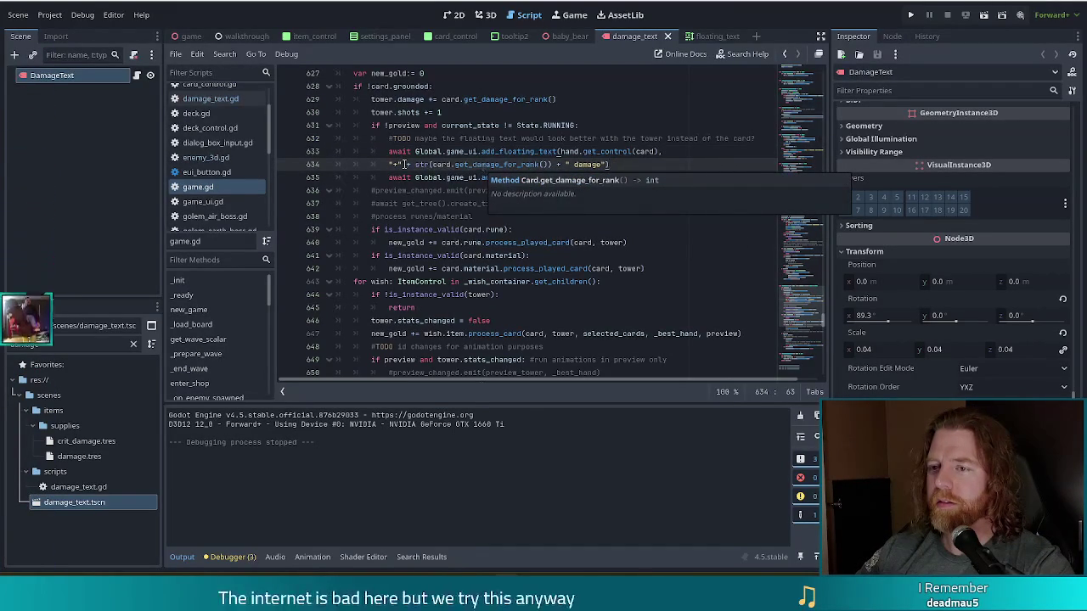
{"action": "left_click", "coordinate": [545, 151]}
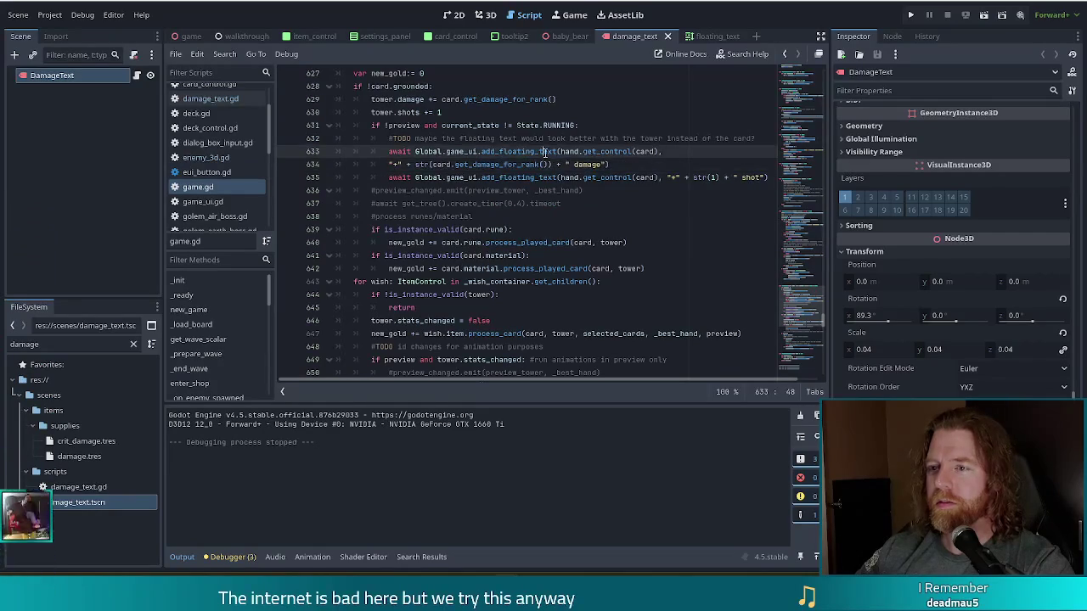
{"action": "left_click", "coordinate": [444, 164]}
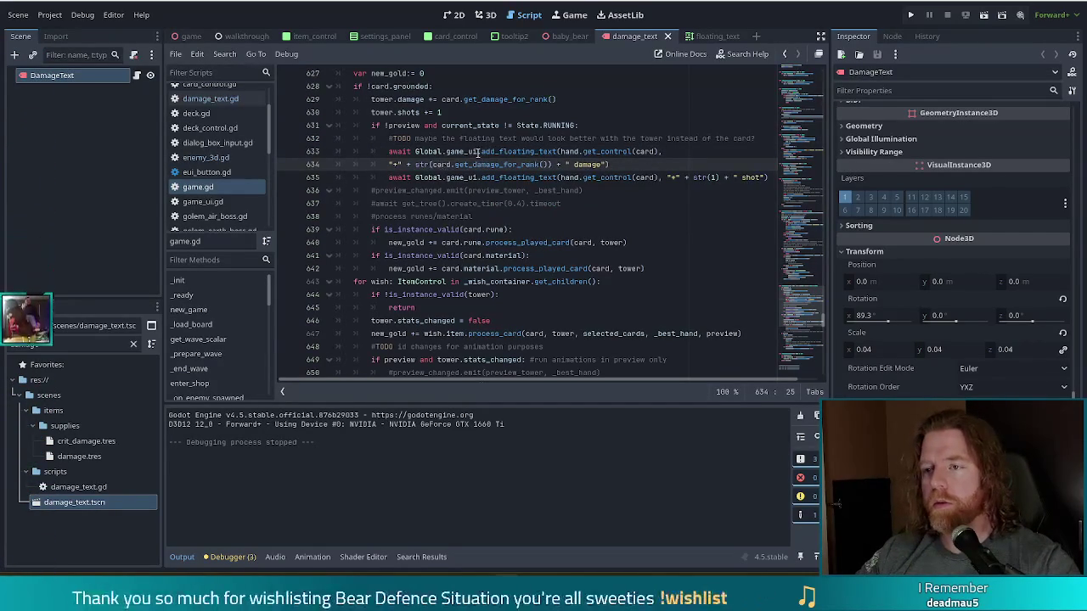
{"action": "left_click", "coordinate": [476, 151]}
{"action": "left_click_drag", "start_coordinate": [393, 145], "coordinate": [406, 183]}
{"action": "key", "text": "ctrl+k"}
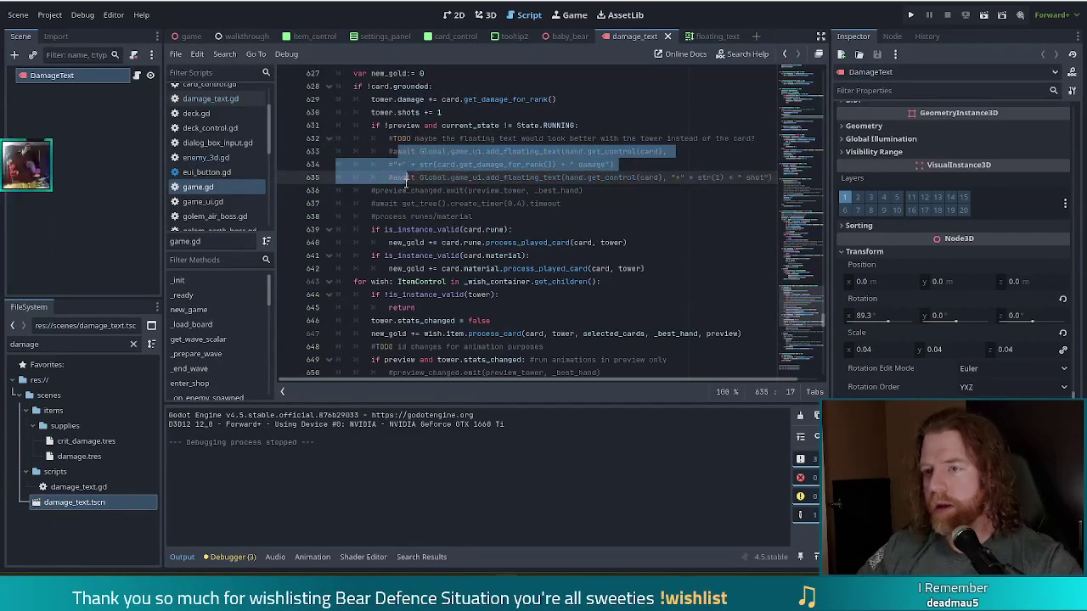
Step: Start a new line 636 below the commented code to begin the DamageText call
{"action": "left_click", "coordinate": [406, 182]}
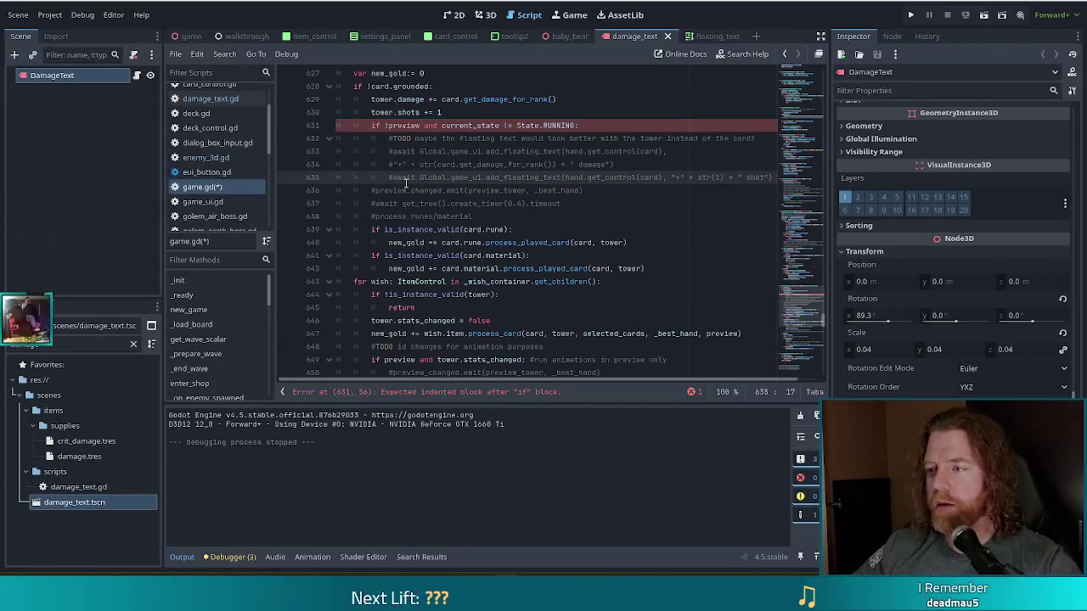
{"action": "key", "text": "End"}
{"action": "key", "text": "Return"}
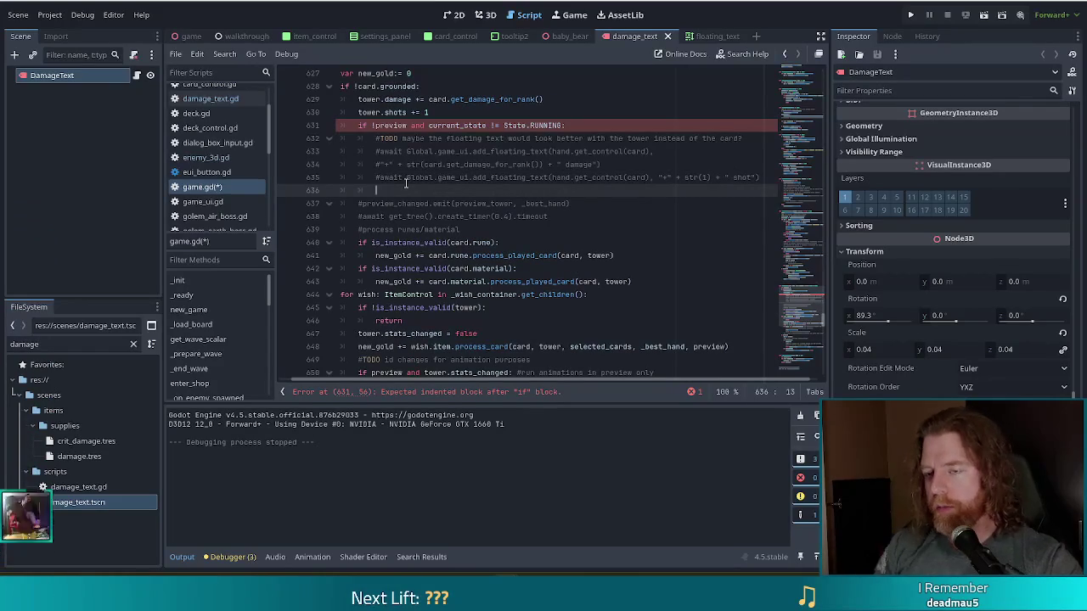
{"action": "type", "text": "DamageText."}
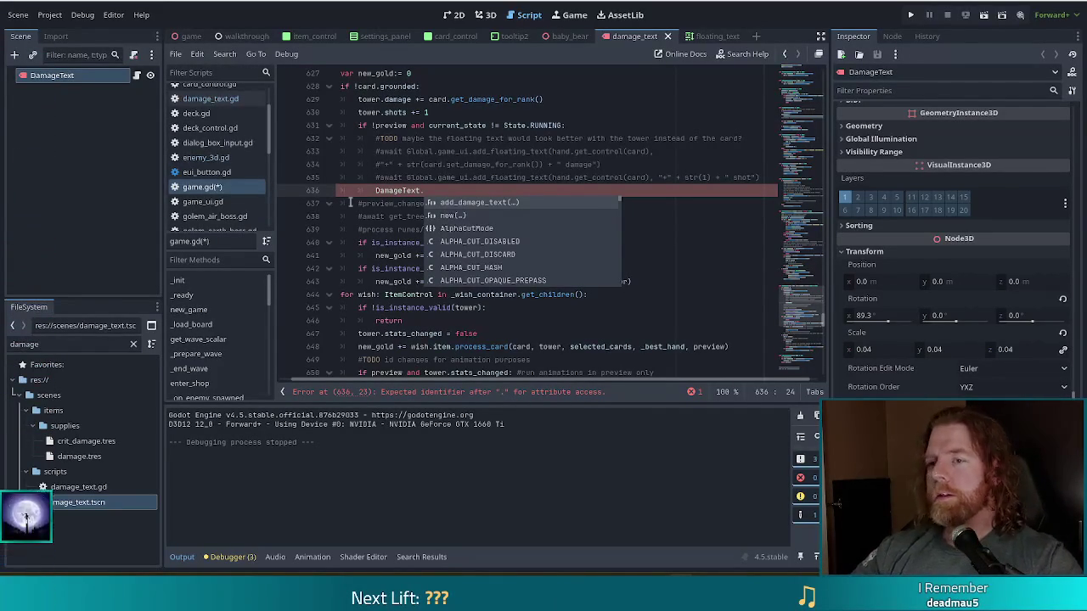
Step: Dismiss the code completion list after 'DamageText.' on line 636
{"action": "left_click", "coordinate": [439, 190]}
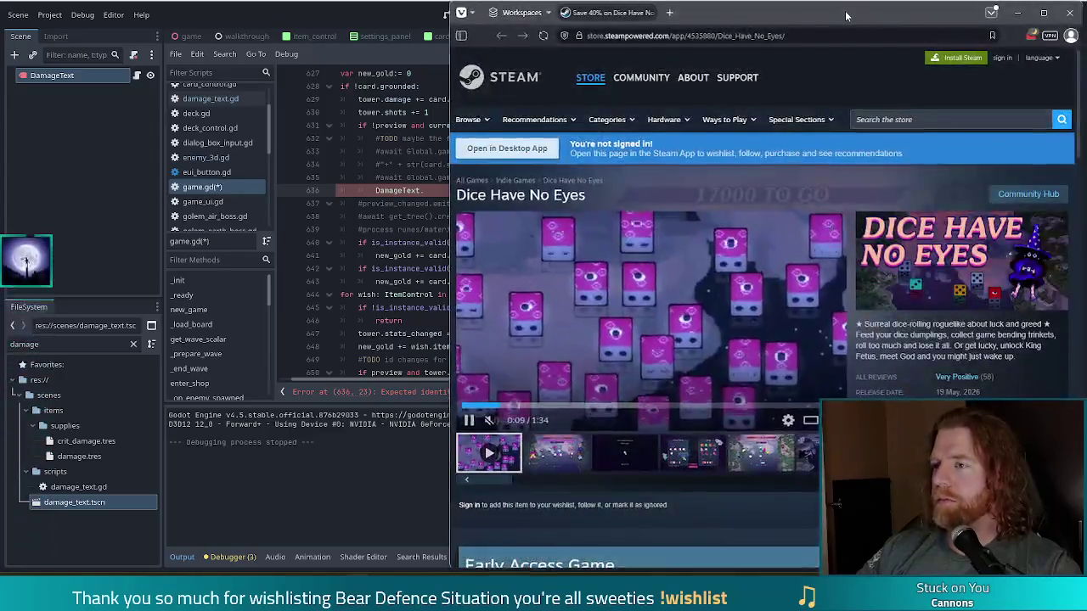
{"action": "double_click", "coordinate": [845, 10]}
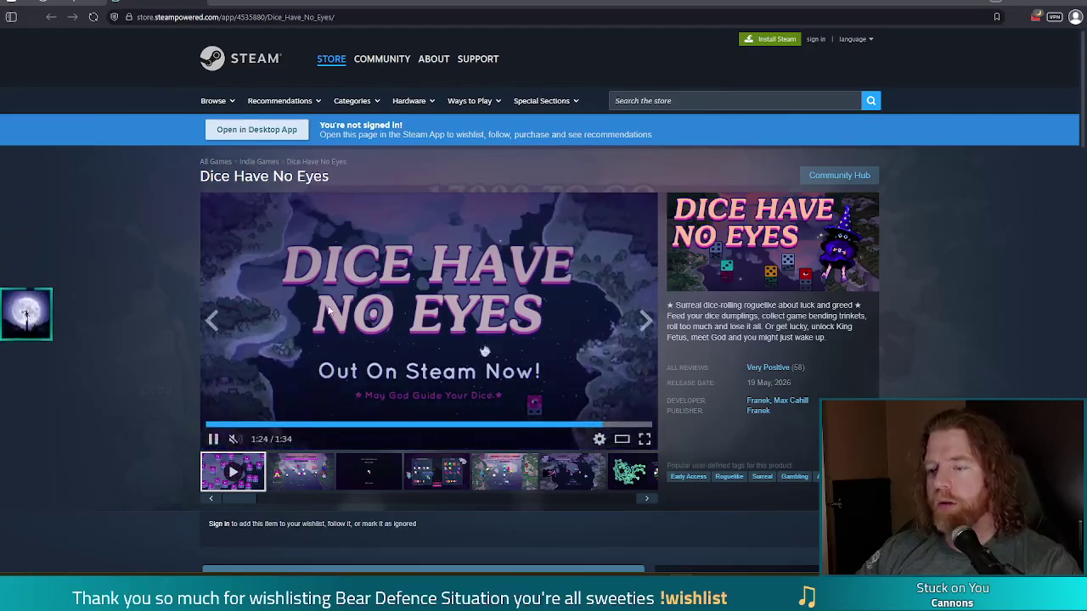
Step: Scroll through the Dice Have No Eyes Steam page, then close it to return to Godot
{"action": "scroll", "coordinate": [461, 351], "scroll_direction": "down", "scroll_amount": 4}
{"action": "scroll", "coordinate": [193, 280], "scroll_direction": "up", "scroll_amount": 2}
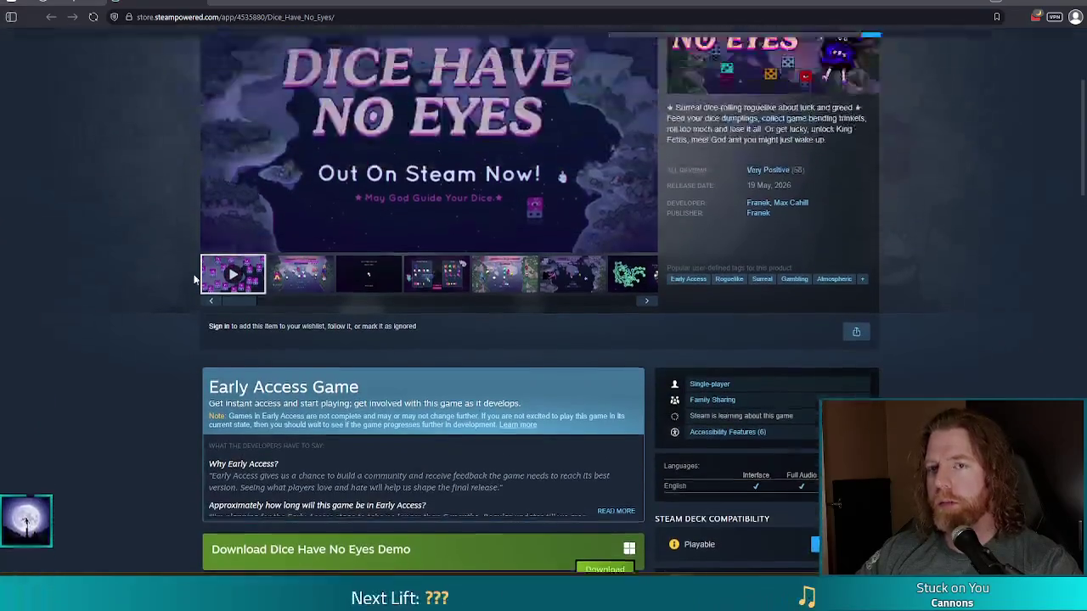
{"action": "scroll", "coordinate": [194, 280], "scroll_direction": "up", "scroll_amount": 3}
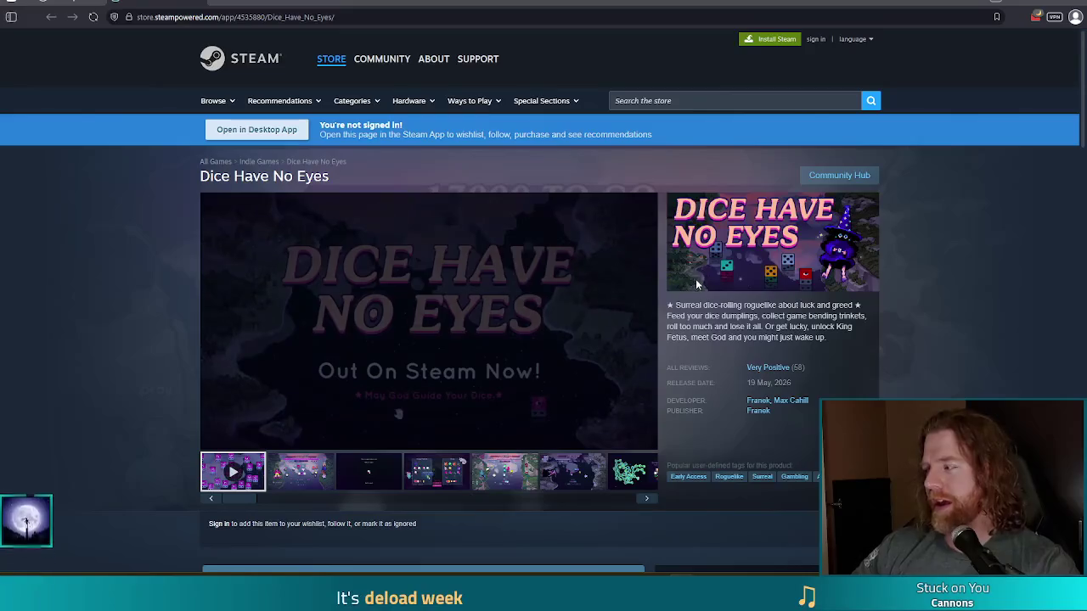
{"action": "left_click", "coordinate": [1072, 8]}
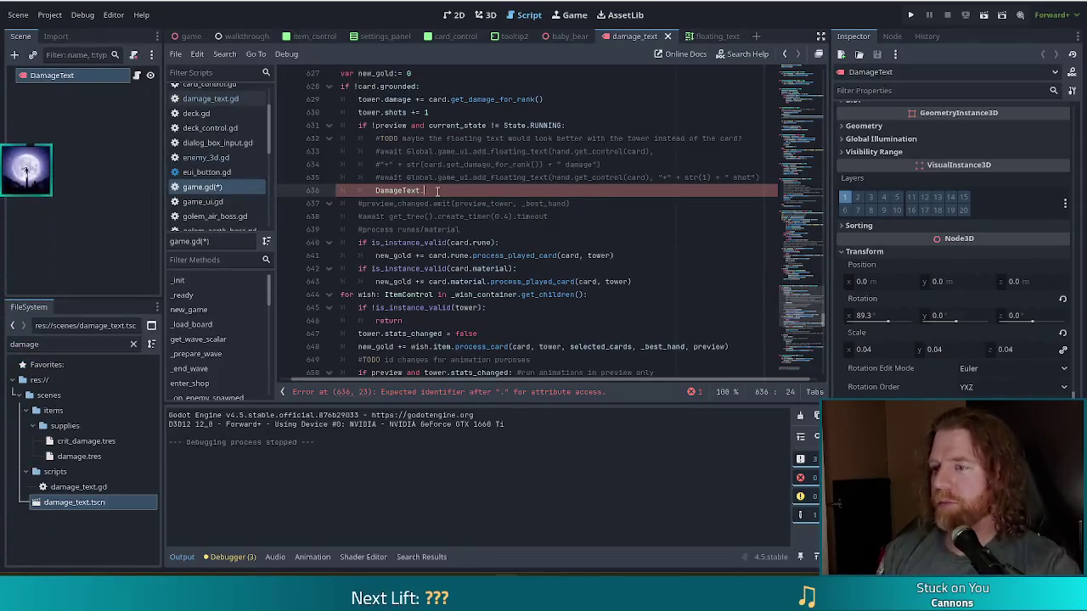
Step: Make line 636 call DamageText.add_damage_text with tower as the first argument
{"action": "type", "text": "add"}
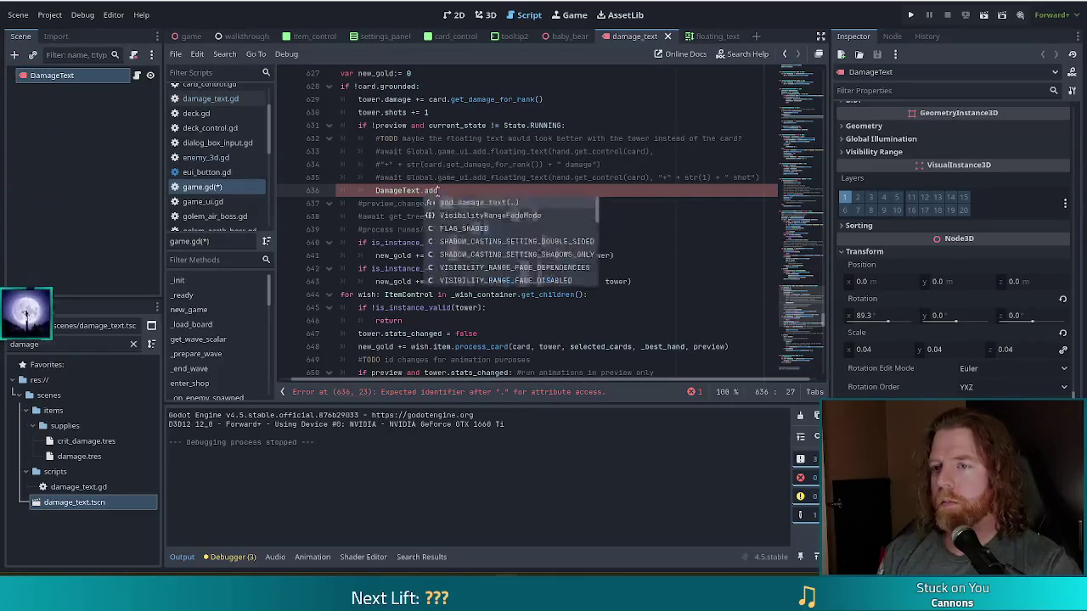
{"action": "key", "text": "Return"}
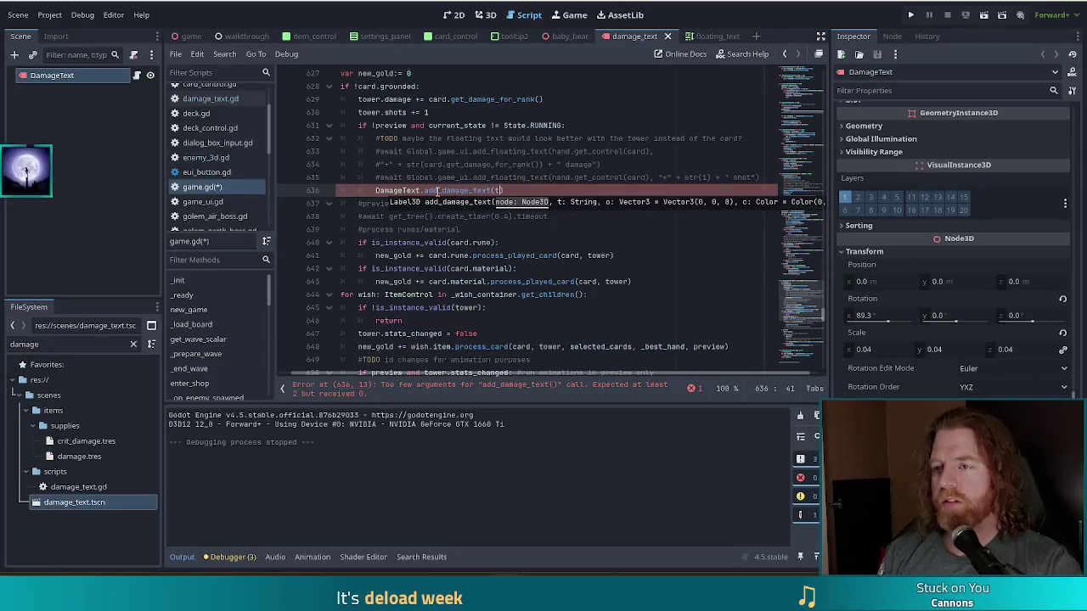
{"action": "type", "text": "er"}
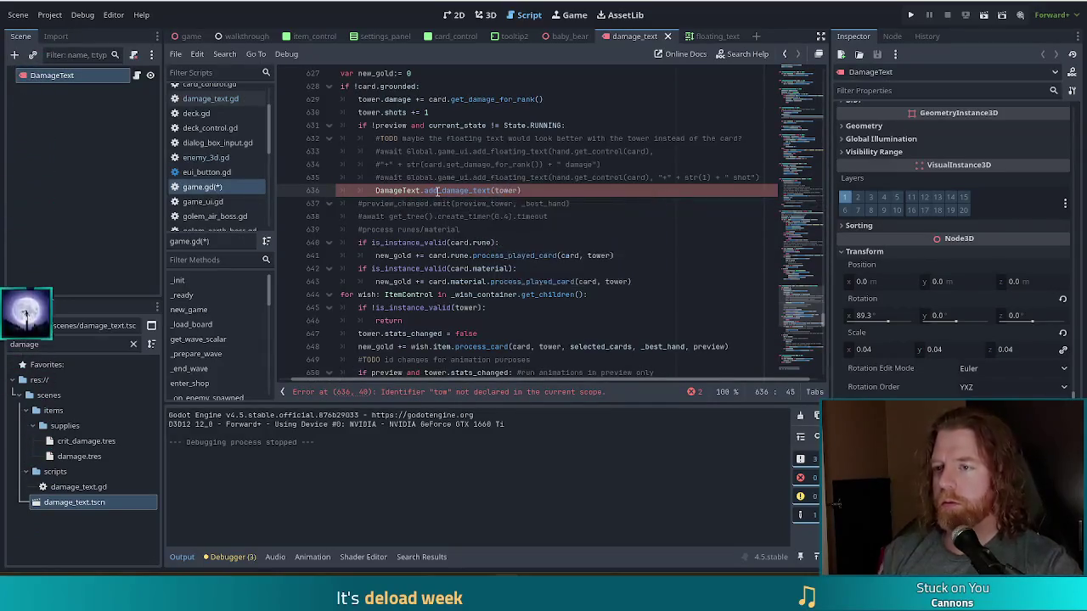
{"action": "type", "text": ","}
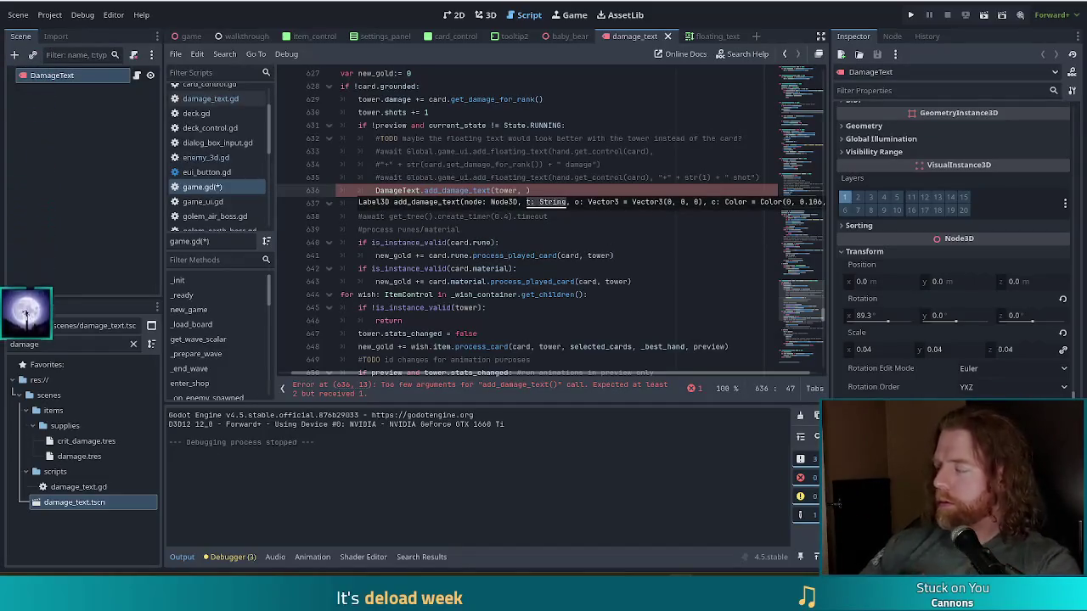
Step: Copy line 634's '"+" + str(card.get_damage_for_rank()) + " damage"' string into the call as argument two
{"action": "key", "text": "Escape"}
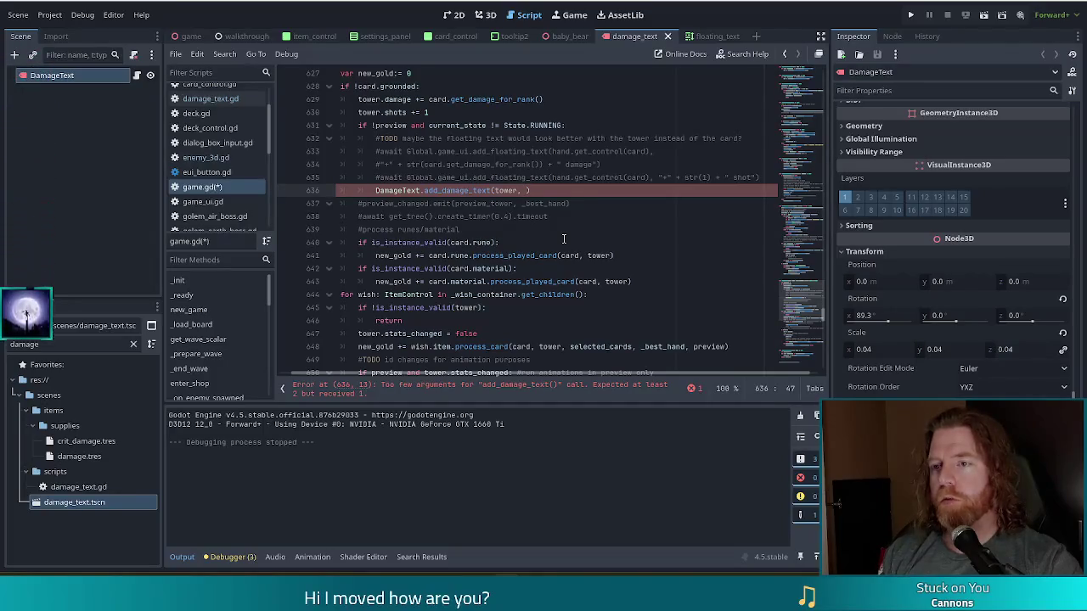
{"action": "left_click_drag", "start_coordinate": [377, 163], "coordinate": [598, 164]}
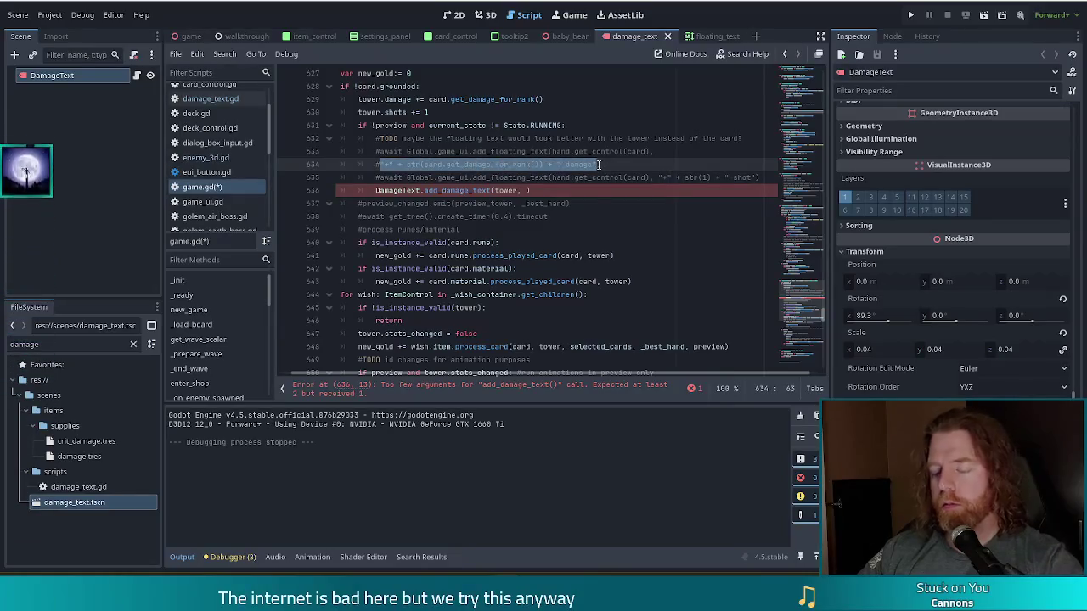
{"action": "key", "text": "ctrl+c"}
{"action": "left_click", "coordinate": [523, 190]}
{"action": "key", "text": "ctrl+v"}
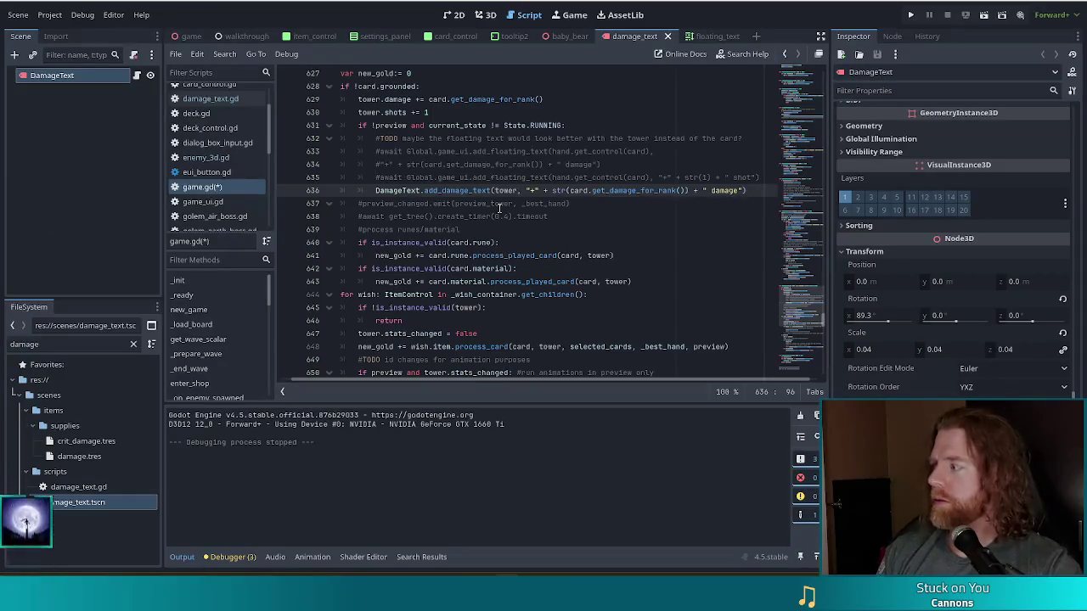
{"action": "type", "text": ","}
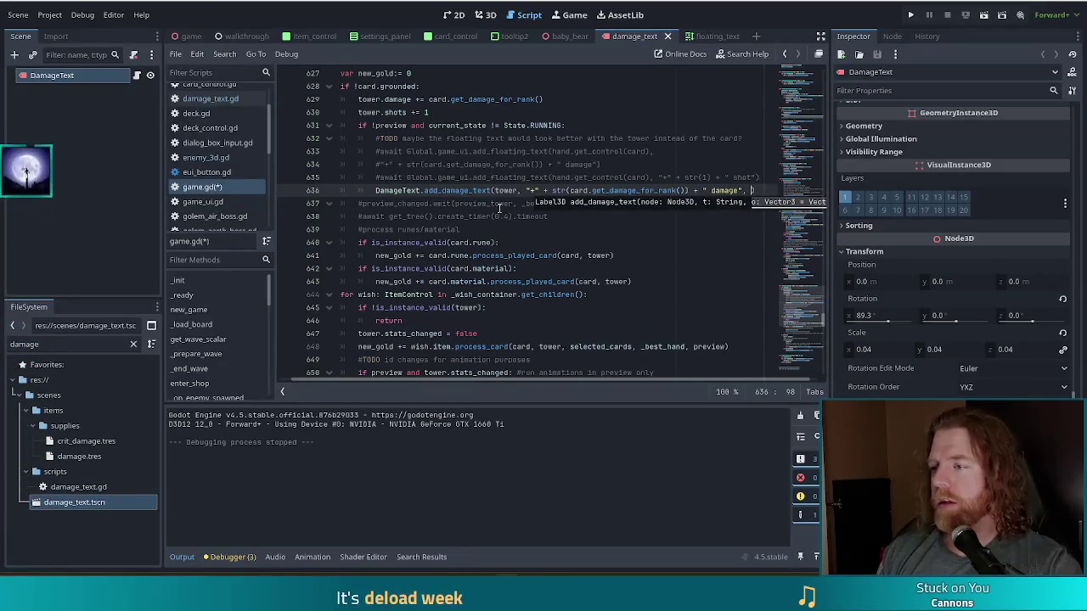
{"action": "mouse_move", "coordinate": [613, 387]}
{"action": "left_mouse_down"}
{"action": "mouse_move", "coordinate": [689, 379]}
{"action": "mouse_move", "coordinate": [542, 389]}
{"action": "left_mouse_up"}
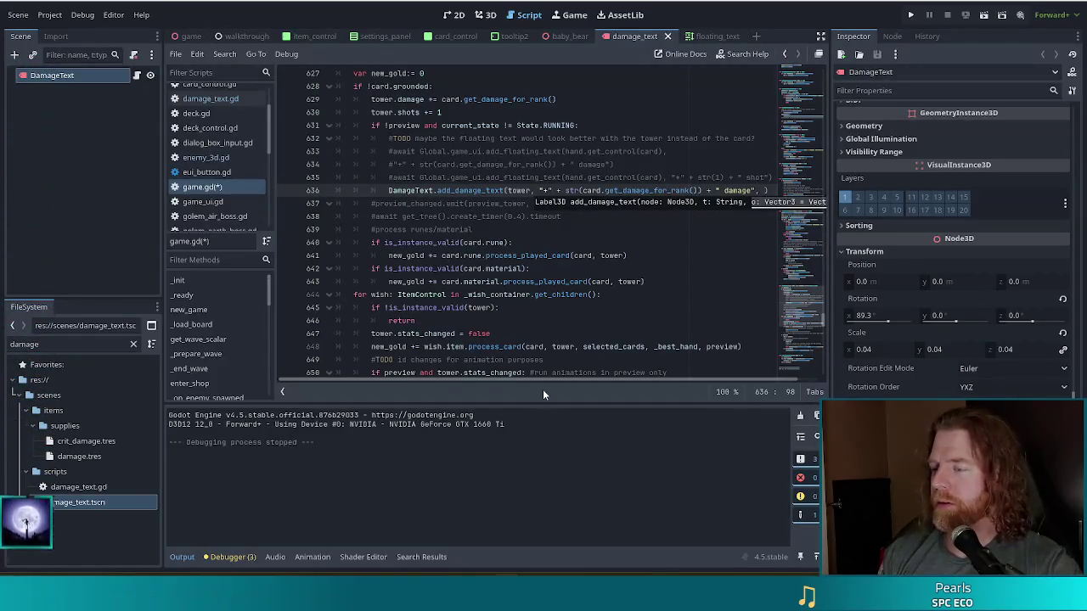
Step: Finish the add_damage_text call with Vector3.UP * 3 as the third argument and save game.gd
{"action": "type", "text": "Vector3."}
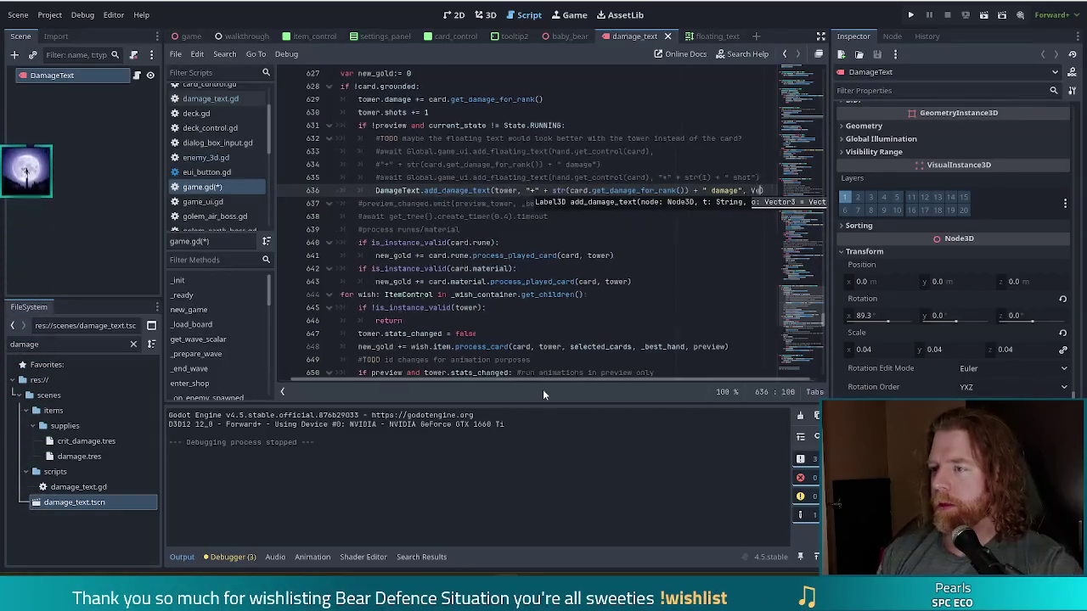
{"action": "type", "text": "UP"}
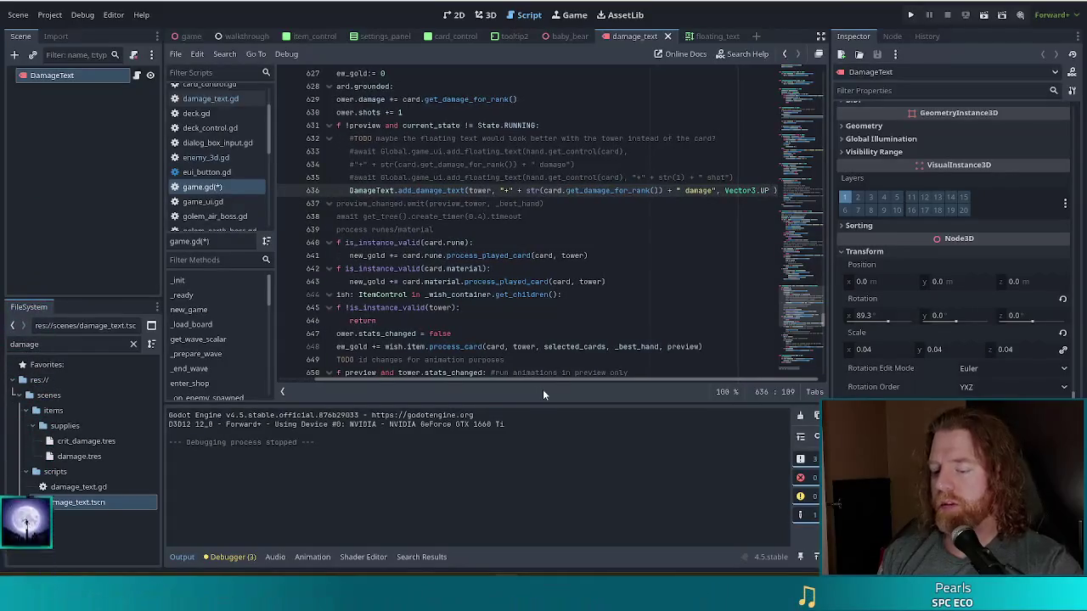
{"action": "type", "text": " * 2"}
{"action": "key", "text": "BackSpace"}
{"action": "type", "text": "3"}
{"action": "key", "text": "ctrl+s"}
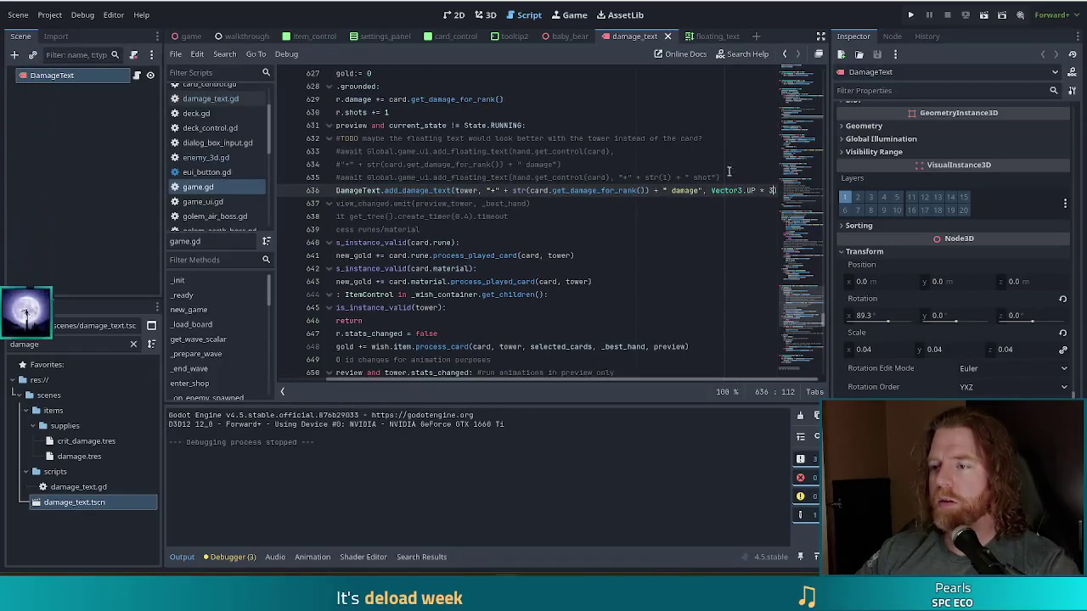
{"action": "mouse_move", "coordinate": [751, 195]}
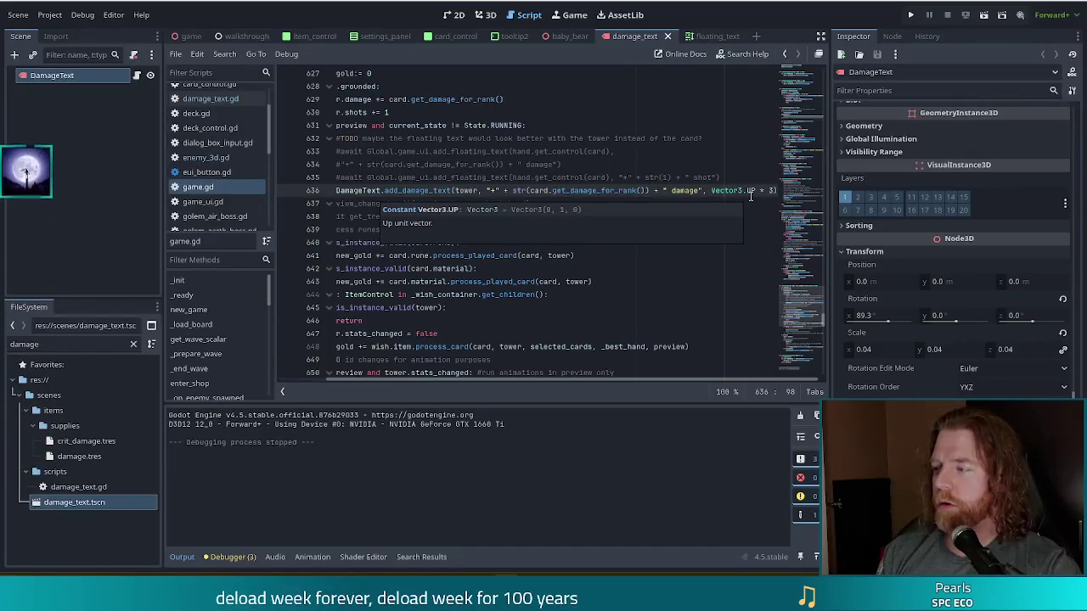
Step: Wrap the Vector3.UP * 3 argument onto line 637 and save game.gd
{"action": "key", "text": "Return"}
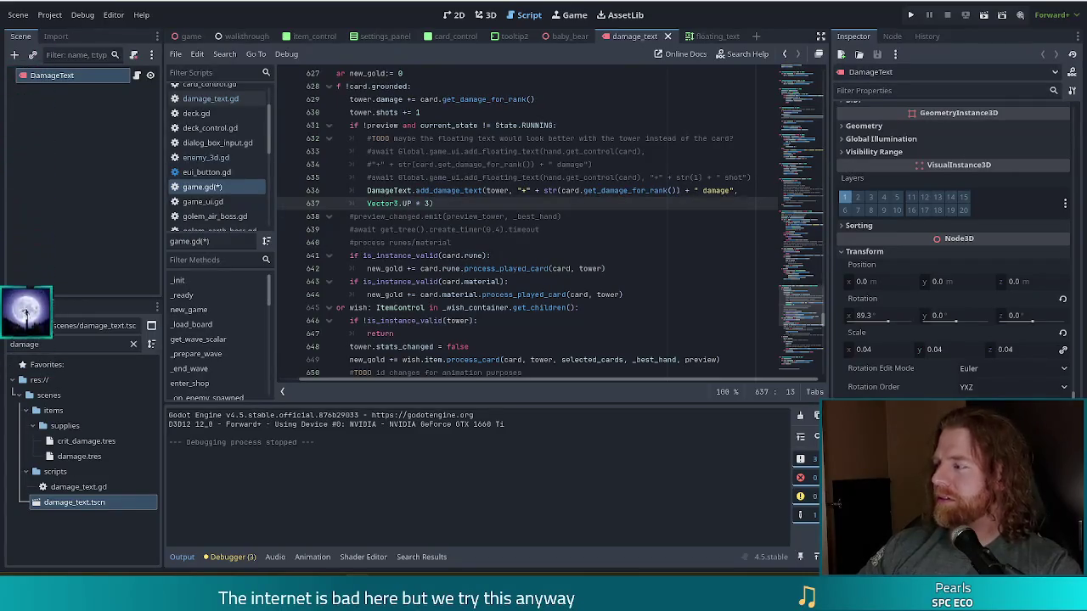
{"action": "left_click", "coordinate": [478, 206]}
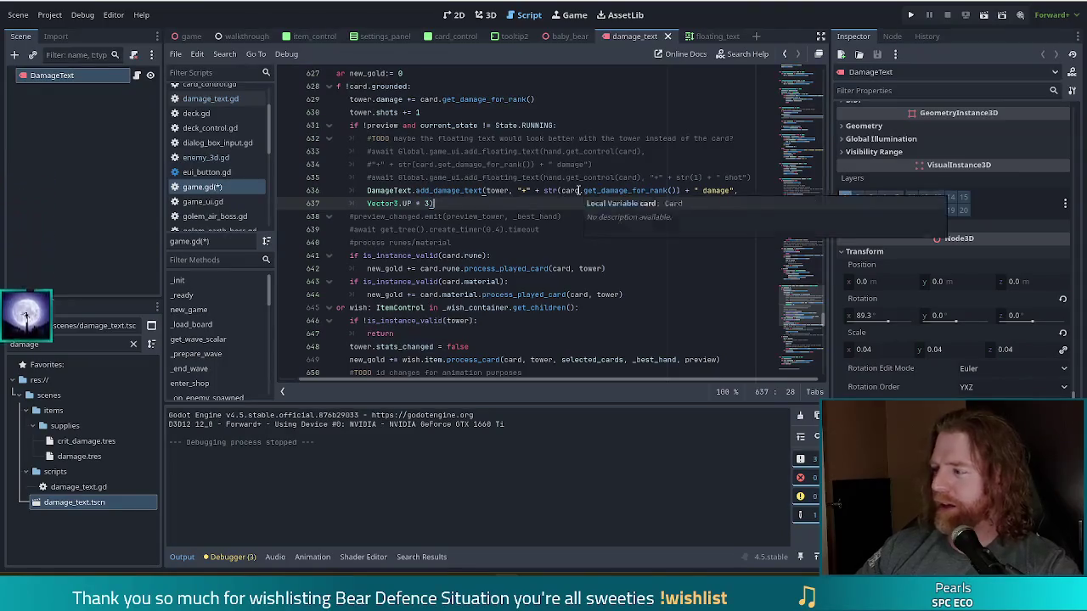
{"action": "key", "text": "ctrl+s"}
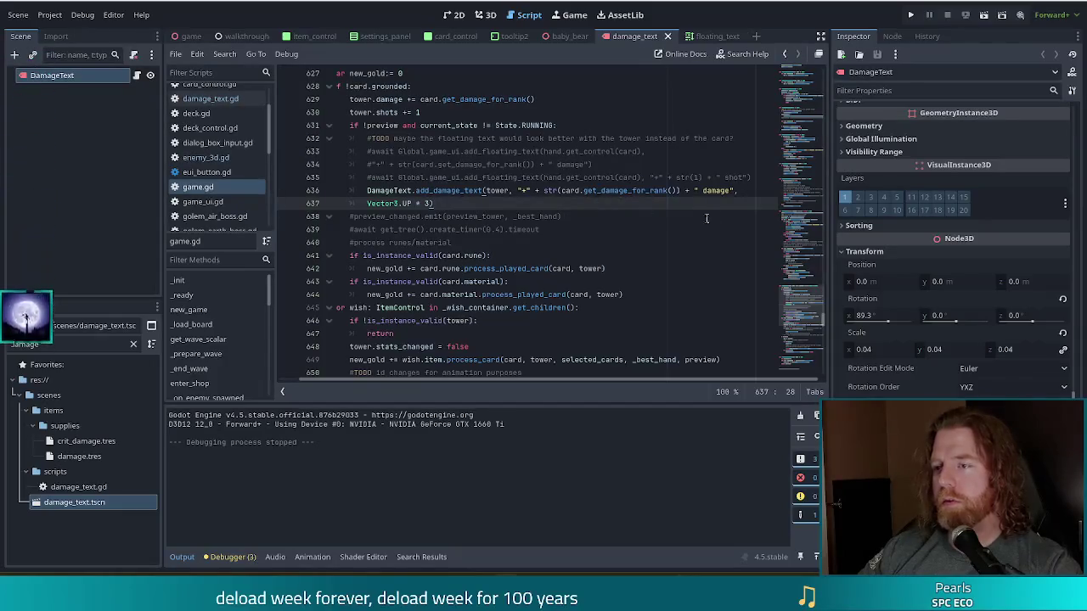
{"action": "left_click_drag", "start_coordinate": [740, 203], "coordinate": [763, 181]}
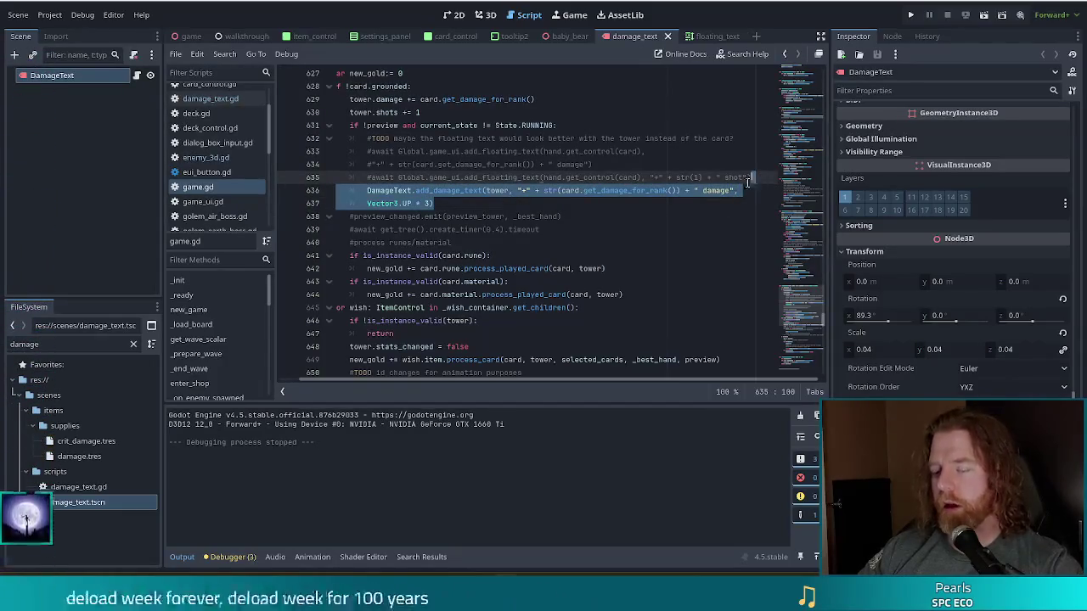
Step: Duplicate the two-line add_damage_text call onto lines 638–639
{"action": "left_click", "coordinate": [563, 204]}
{"action": "key", "text": "ctrl+v"}
{"action": "left_click", "coordinate": [510, 213]}
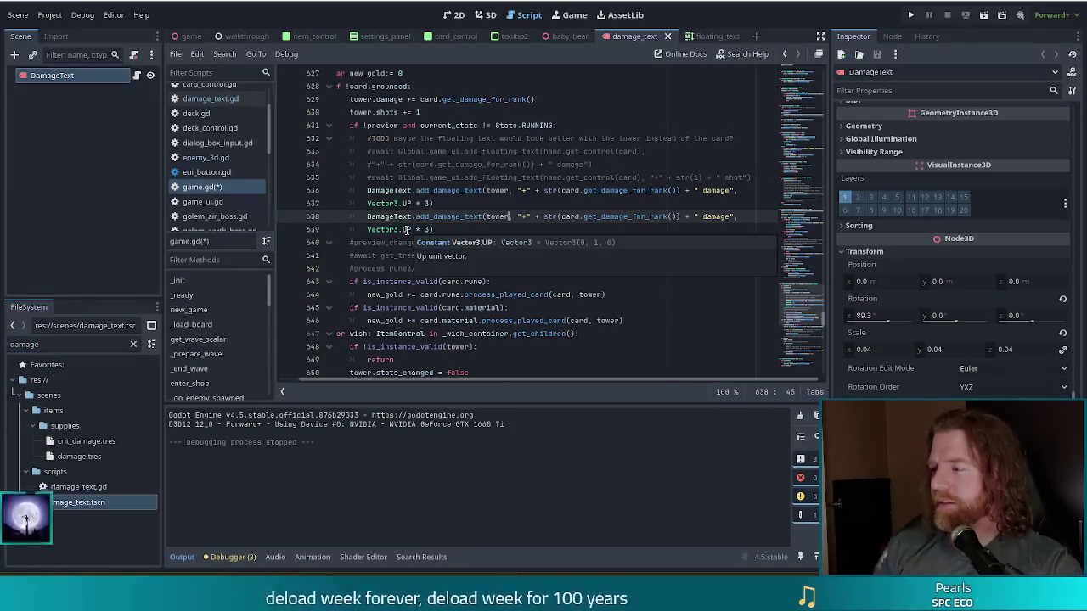
{"action": "left_click", "coordinate": [455, 226]}
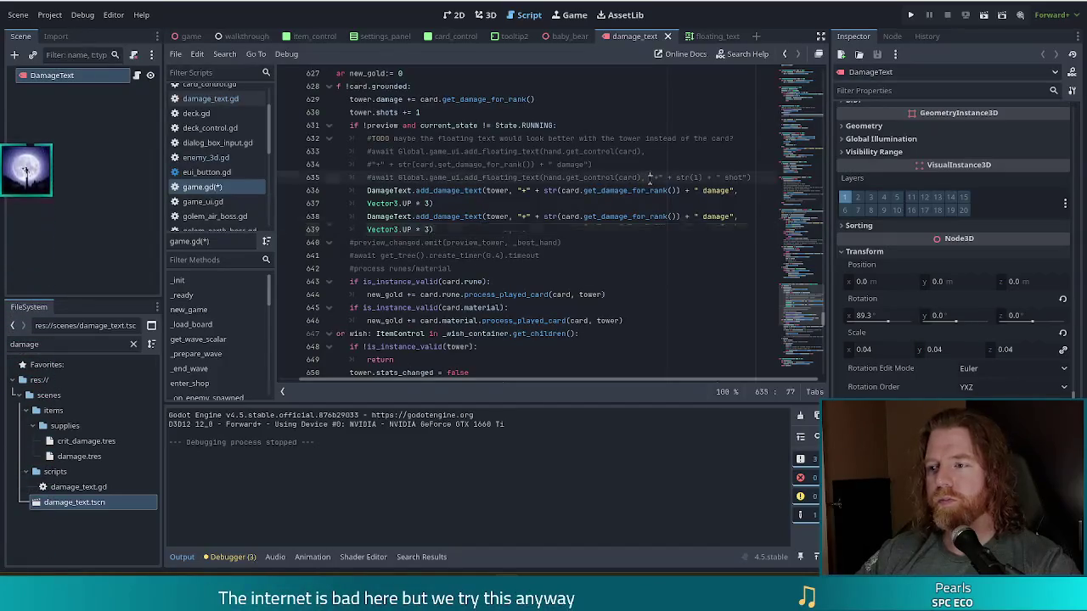
Step: Replace line 638's string with '"+" + str(1) + " shot"', then run the game and start a new game
{"action": "left_click_drag", "start_coordinate": [649, 178], "coordinate": [736, 178]}
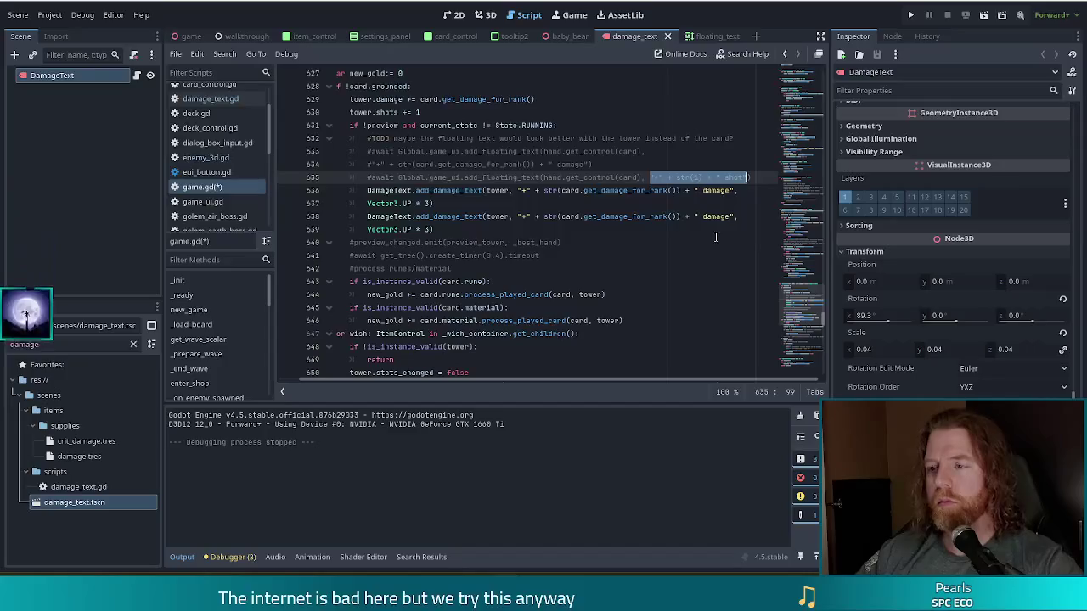
{"action": "left_click_drag", "start_coordinate": [518, 217], "coordinate": [735, 217]}
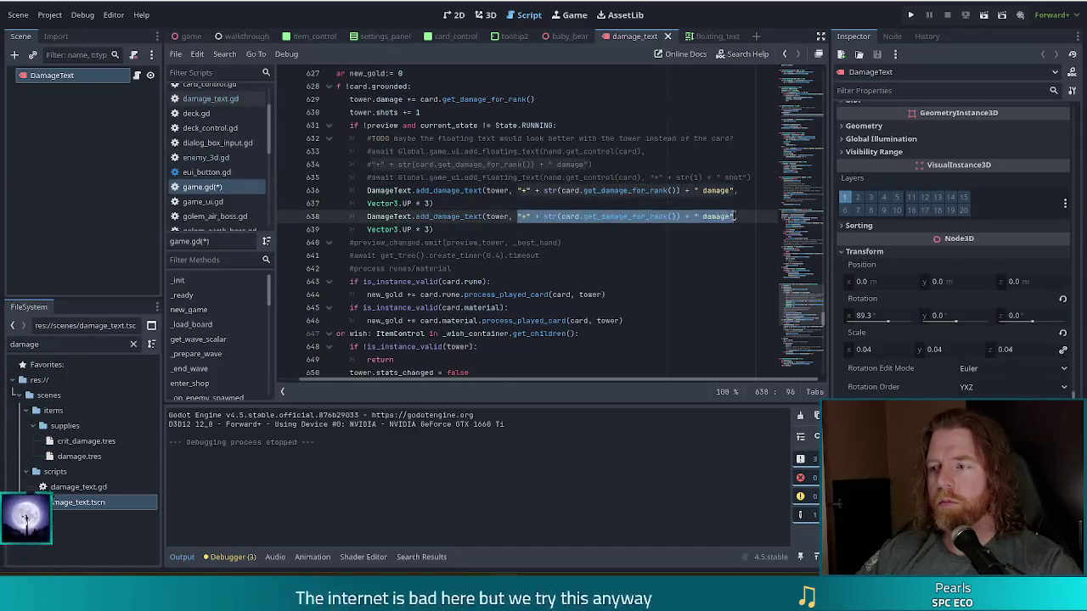
{"action": "key", "text": "ctrl+v"}
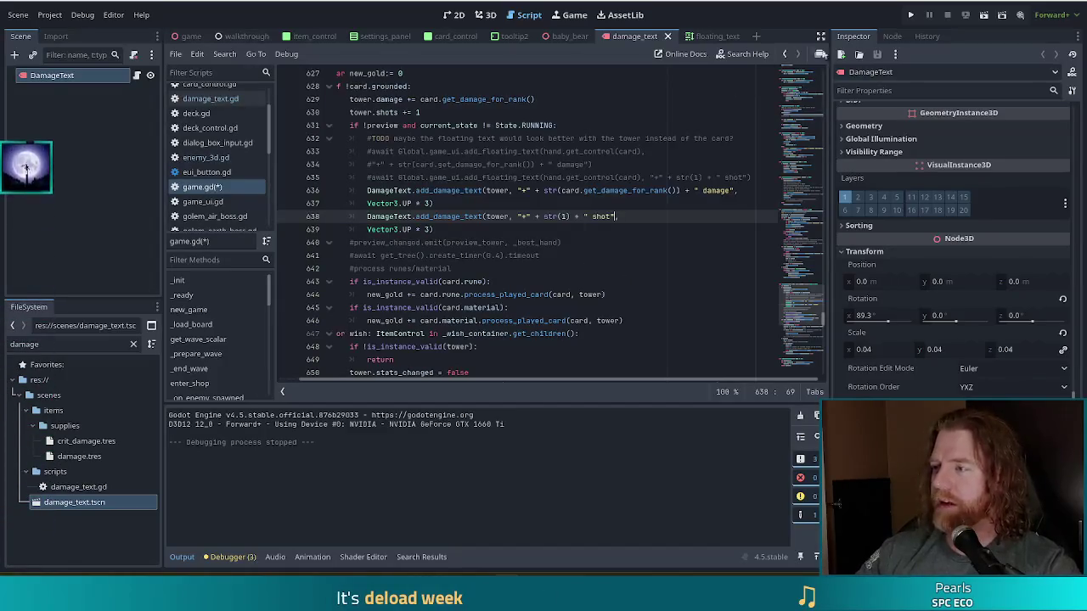
{"action": "key", "text": "F5"}
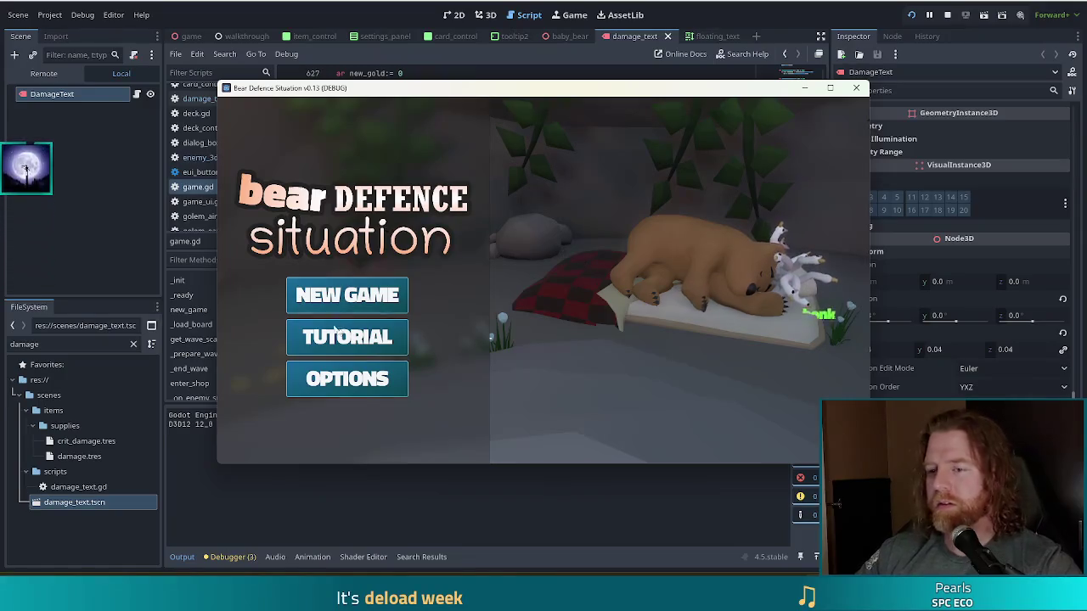
{"action": "left_click", "coordinate": [388, 297]}
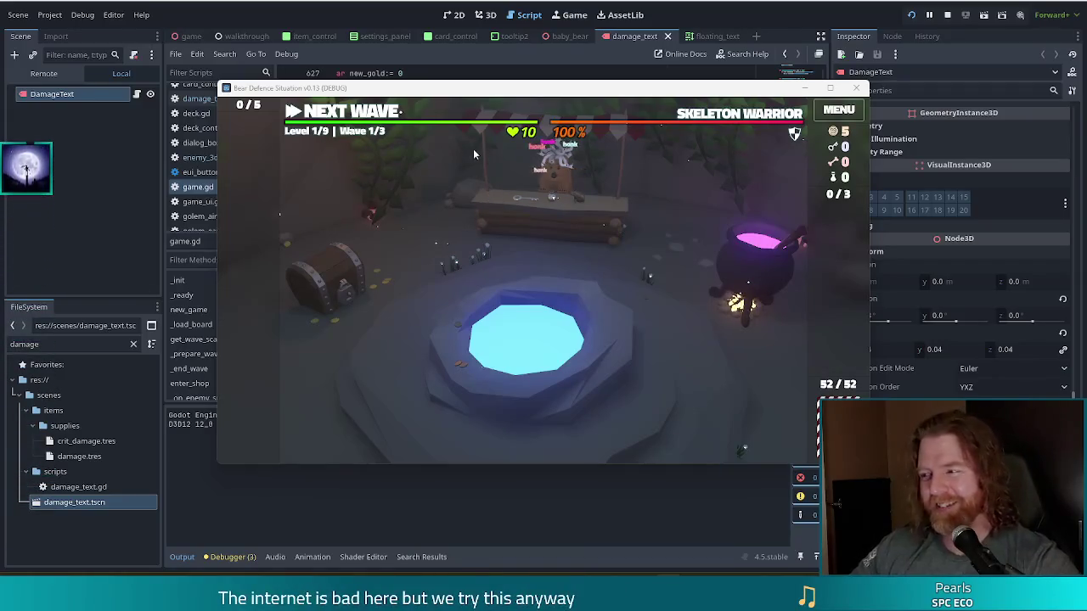
Step: Run 'set_enemy golem_fire' in the in-game console to face a Fire Golem
{"action": "key", "text": "grave"}
{"action": "type", "text": "set"}
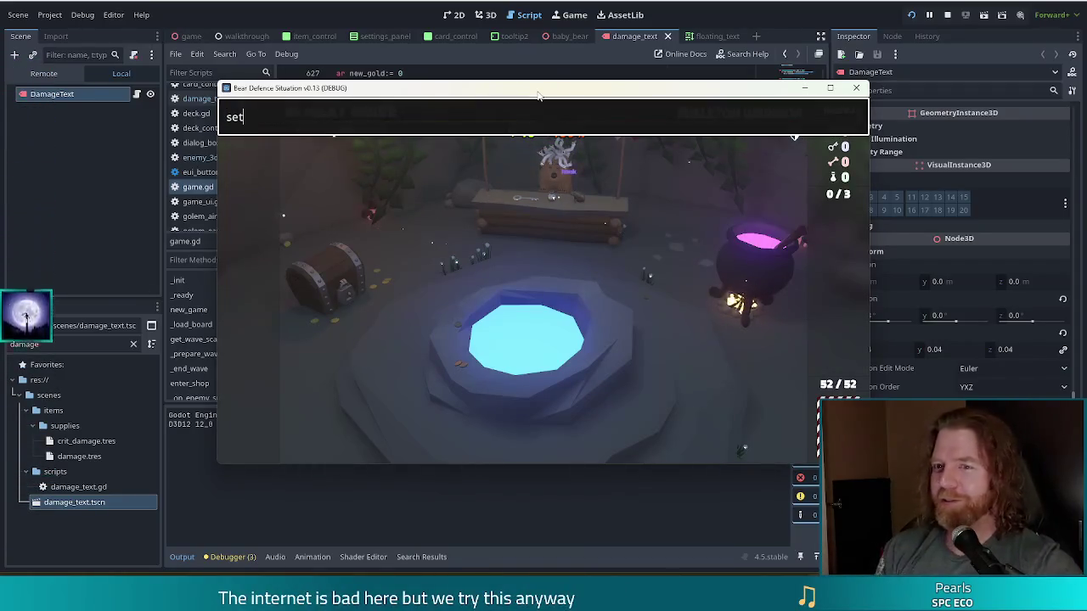
{"action": "type", "text": "_enemy"}
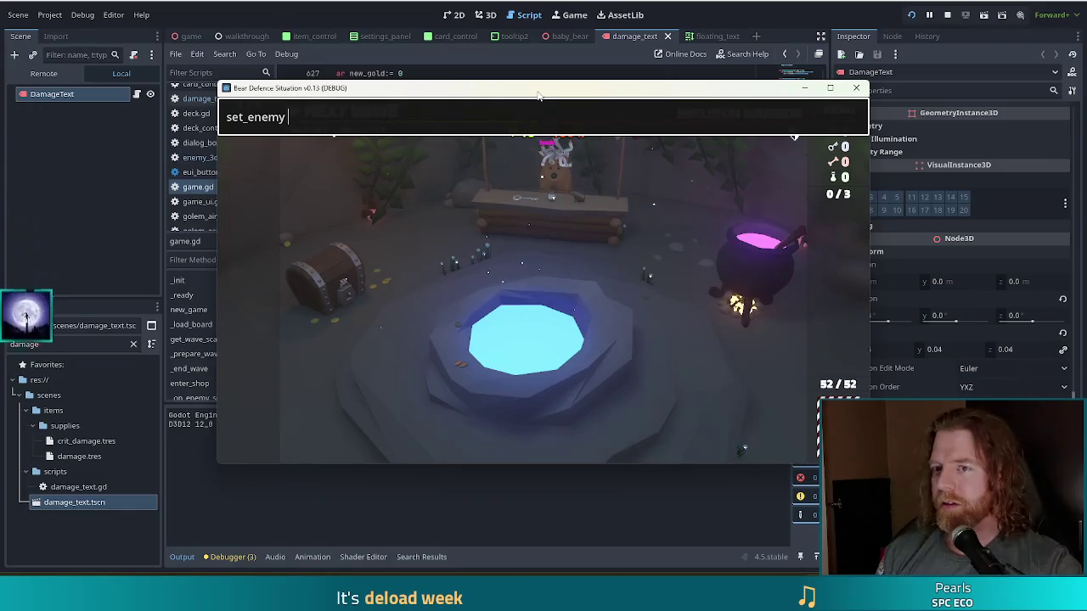
{"action": "type", "text": "golem_fire"}
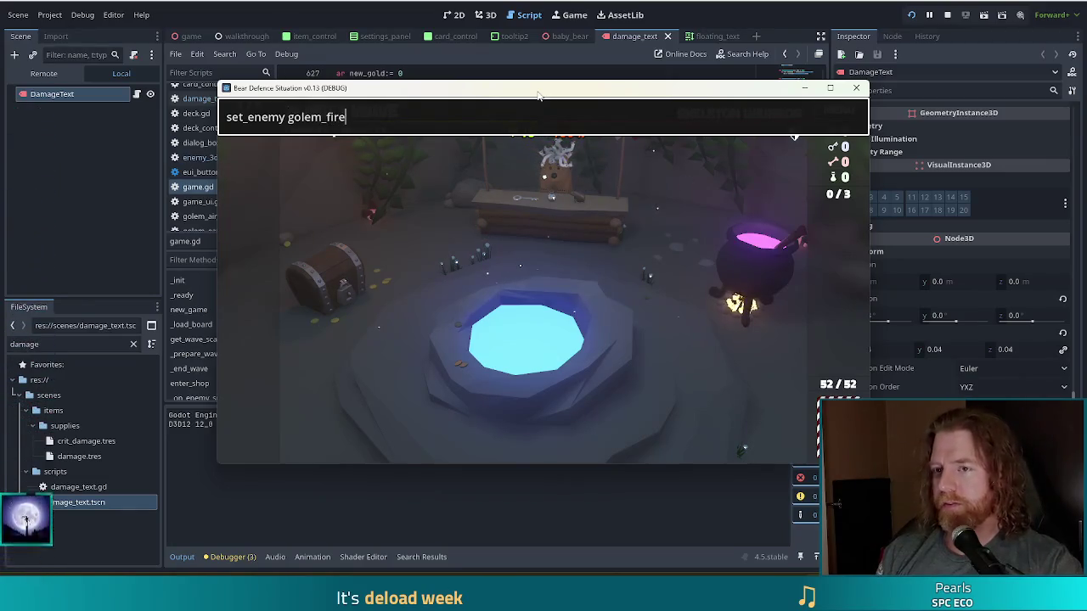
{"action": "key", "text": "Return"}
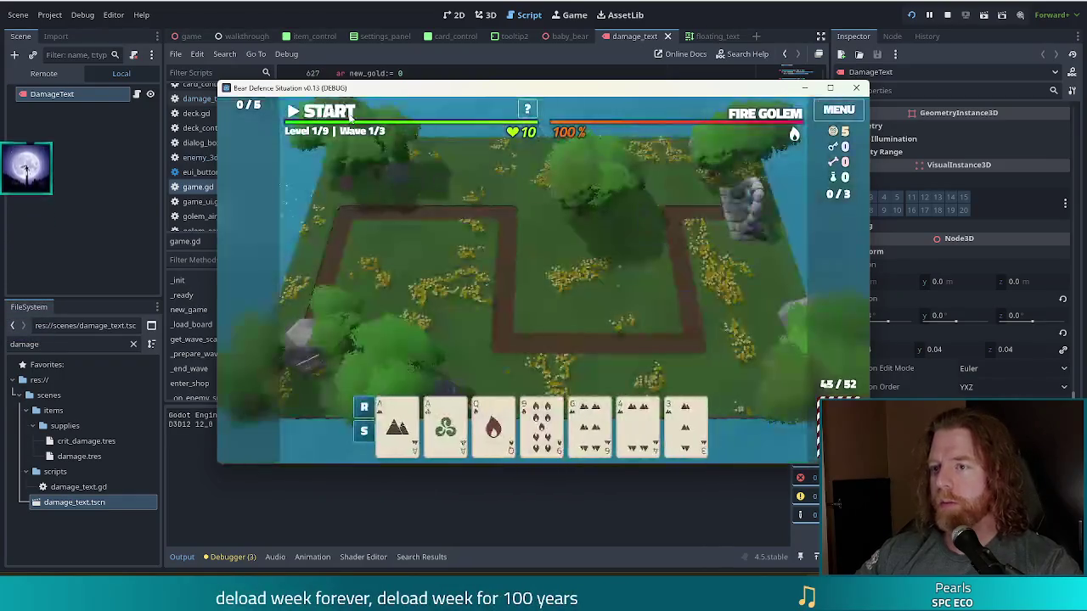
Step: Discard cards, play a Two Pair hand and place a Ballista tower in the map's centre
{"action": "left_click", "coordinate": [590, 424]}
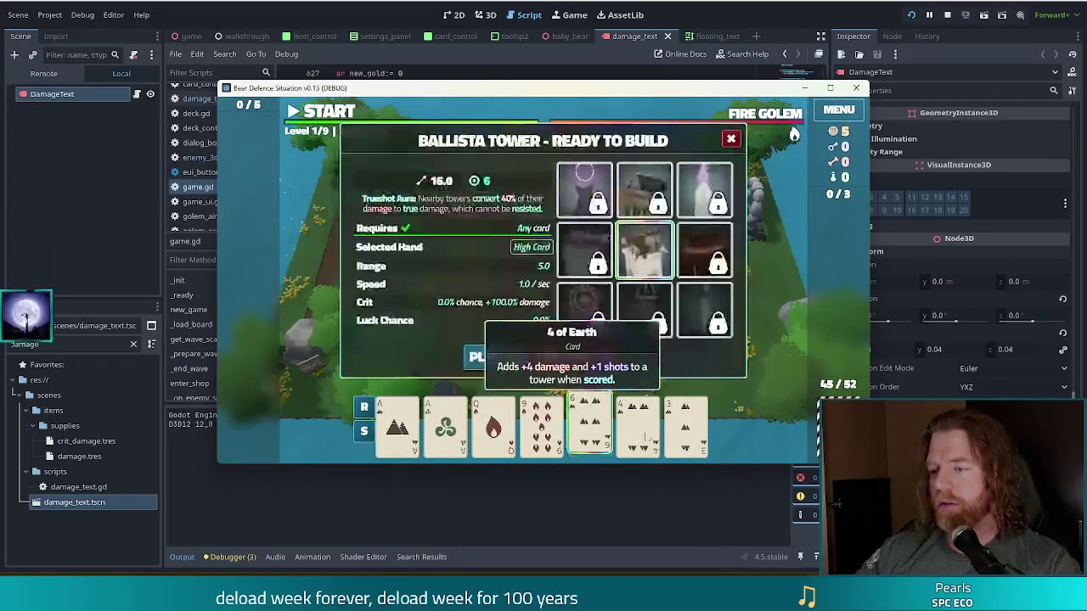
{"action": "left_click", "coordinate": [581, 356]}
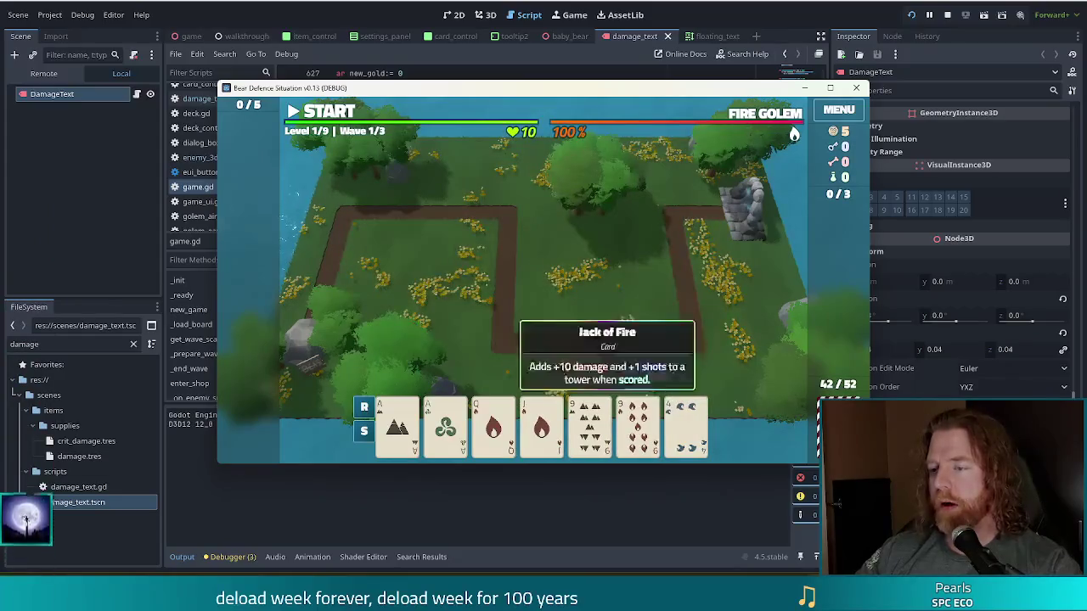
{"action": "left_click", "coordinate": [413, 436]}
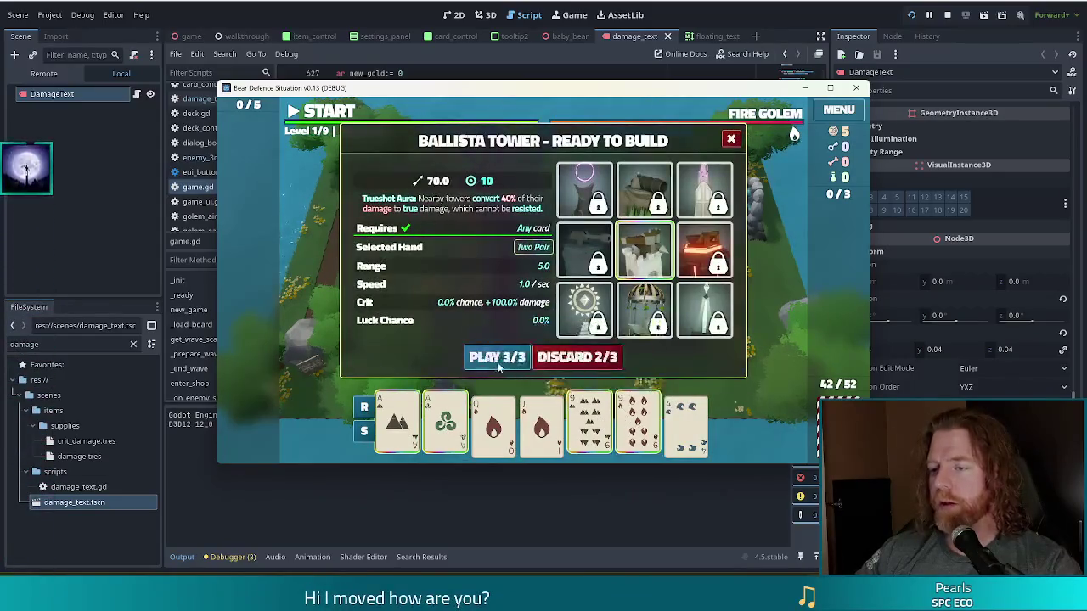
{"action": "left_click", "coordinate": [493, 356]}
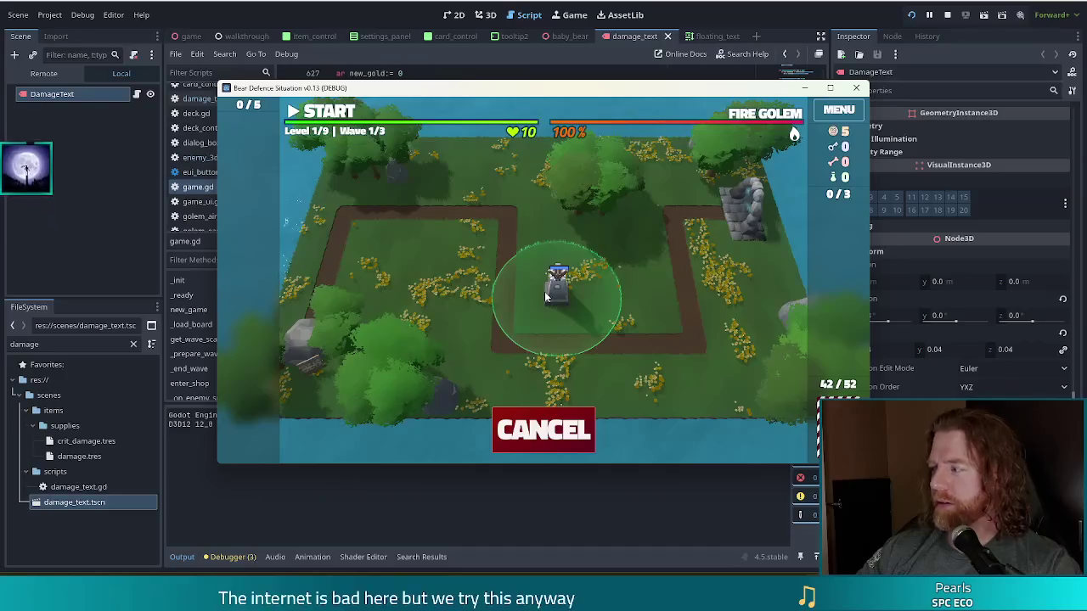
{"action": "left_click", "coordinate": [545, 295]}
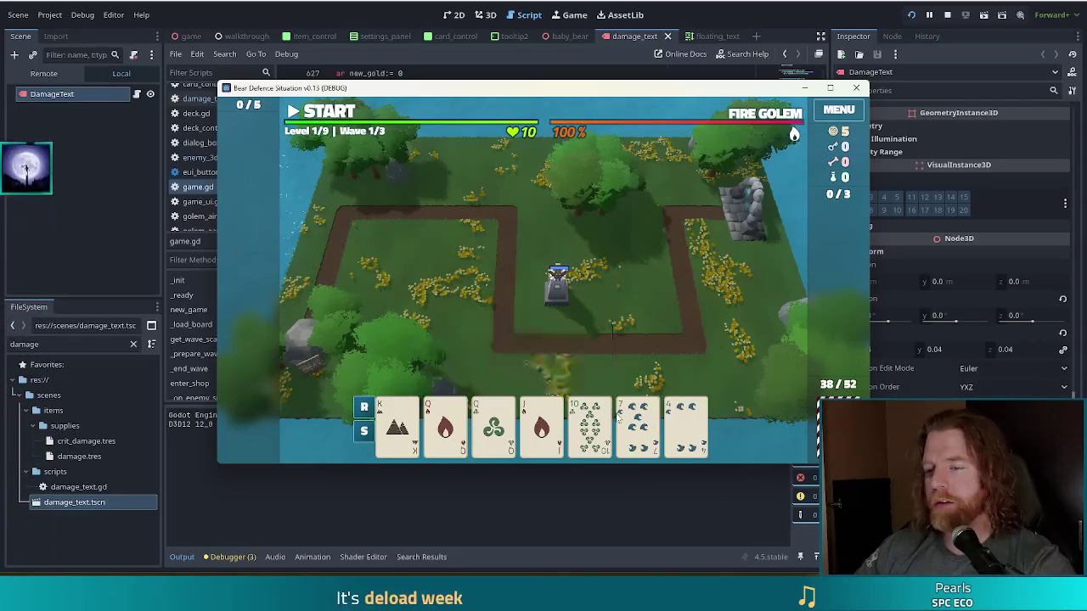
Step: Discard two cards, place another Ballista tower to see the +10 damage text, then stop the game
{"action": "left_click", "coordinate": [637, 424]}
{"action": "left_click", "coordinate": [684, 425]}
{"action": "left_click", "coordinate": [577, 359]}
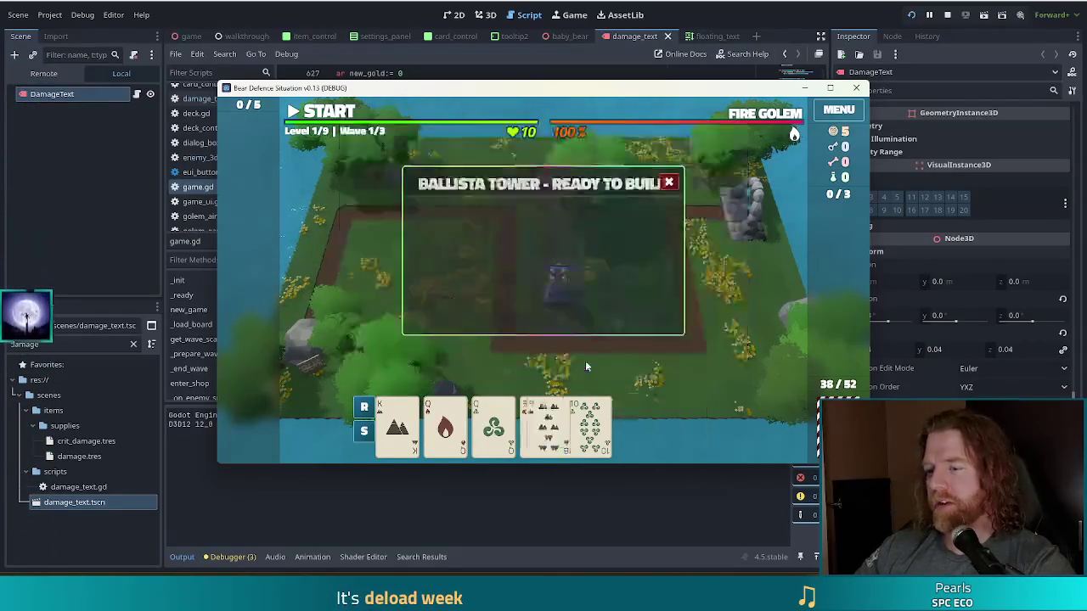
{"action": "left_click", "coordinate": [590, 422]}
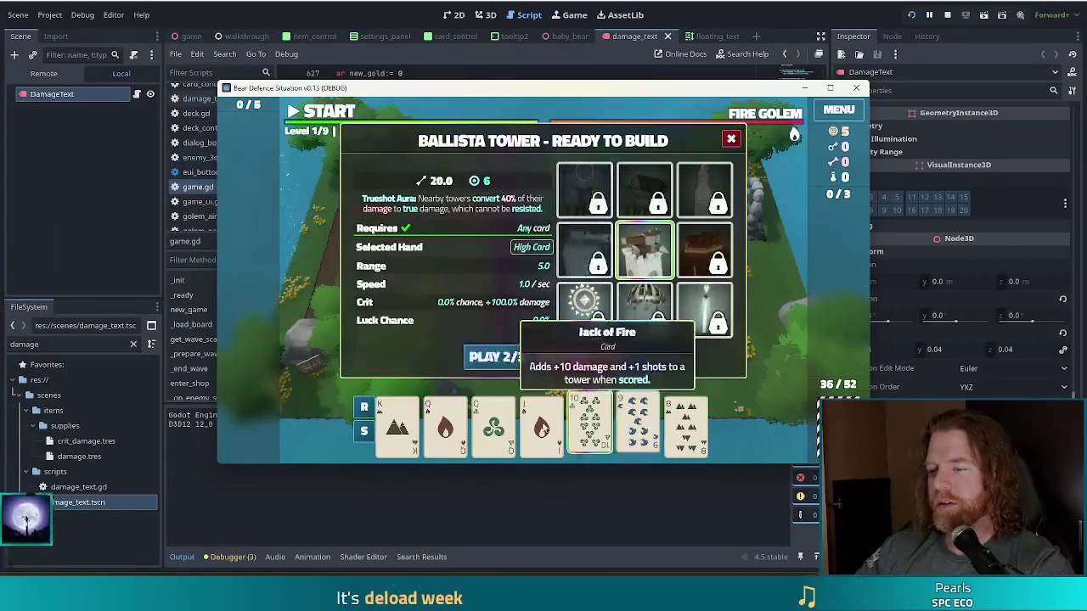
{"action": "left_click", "coordinate": [493, 357]}
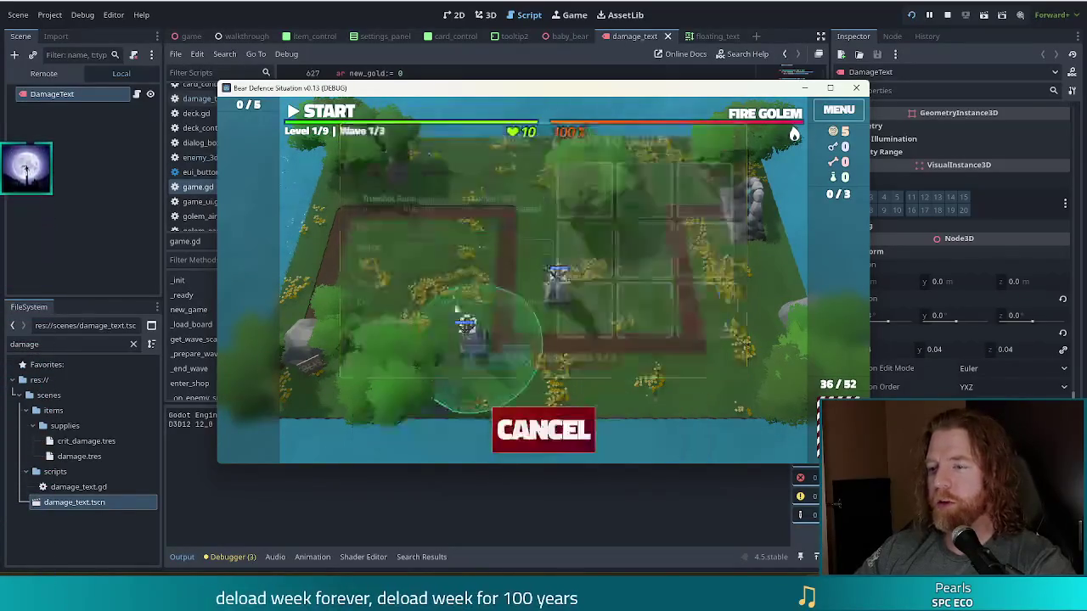
{"action": "left_click", "coordinate": [471, 250]}
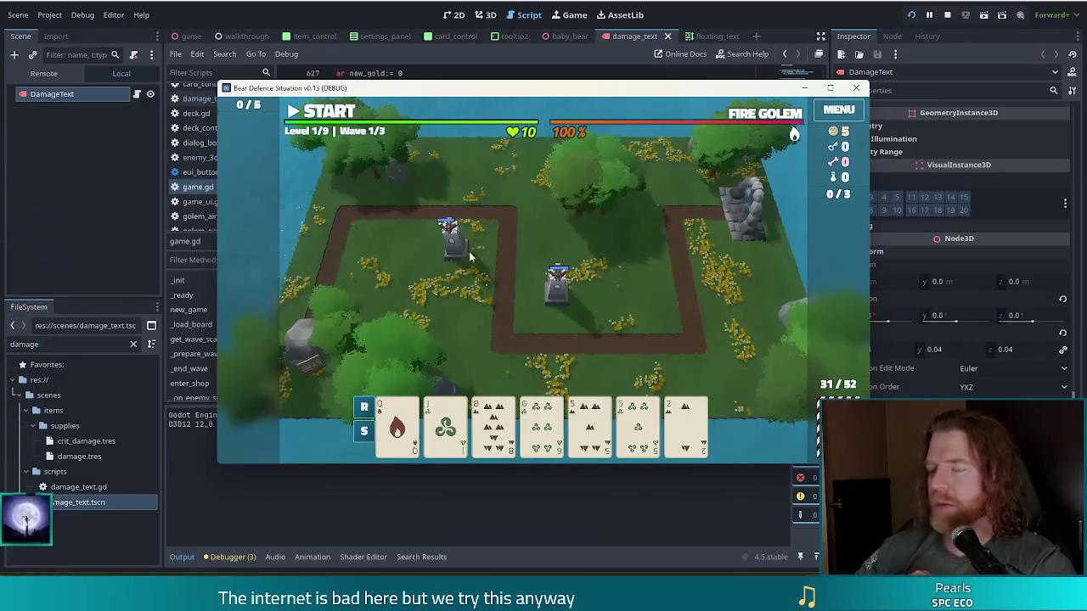
{"action": "key", "text": "F8"}
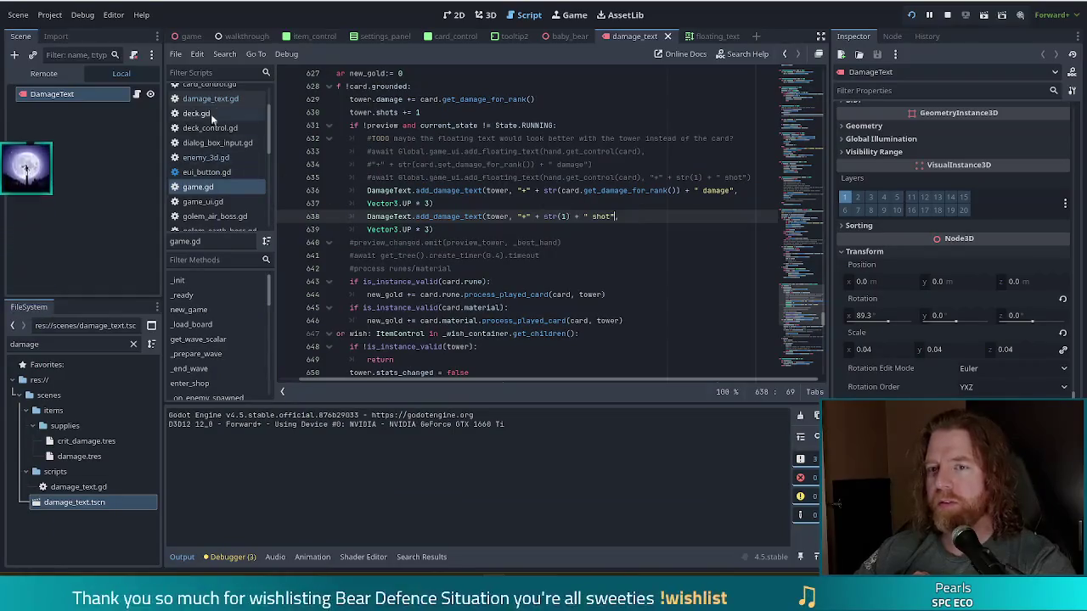
Step: Review damage_text.gd's lifetime value on line 5 and its add_damage_text function
{"action": "left_click", "coordinate": [210, 99]}
{"action": "scroll", "coordinate": [798, 89], "scroll_direction": "up", "scroll_amount": 4}
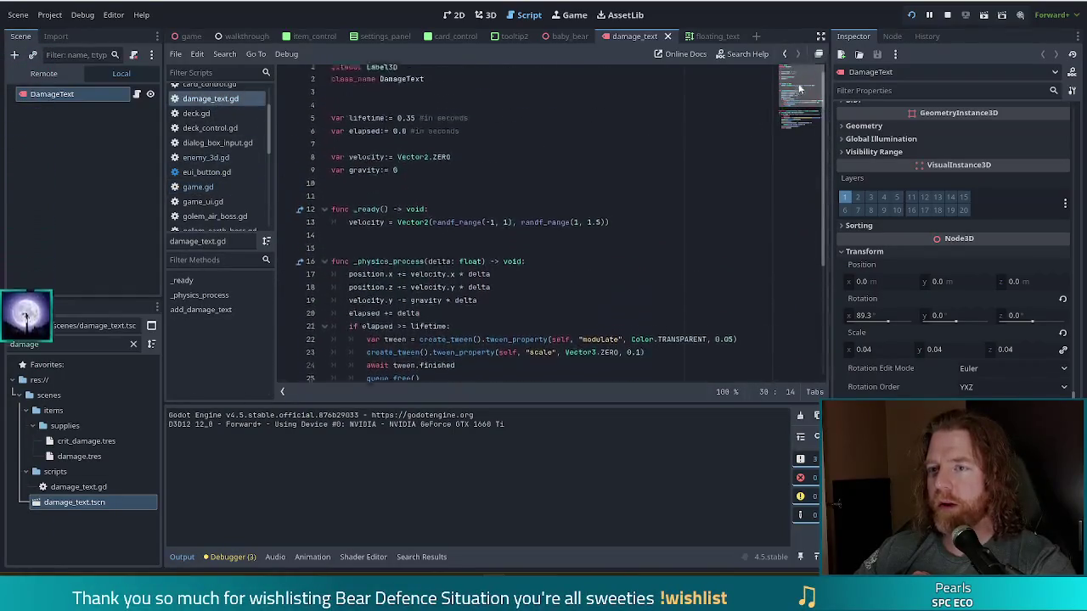
{"action": "left_click", "coordinate": [441, 126]}
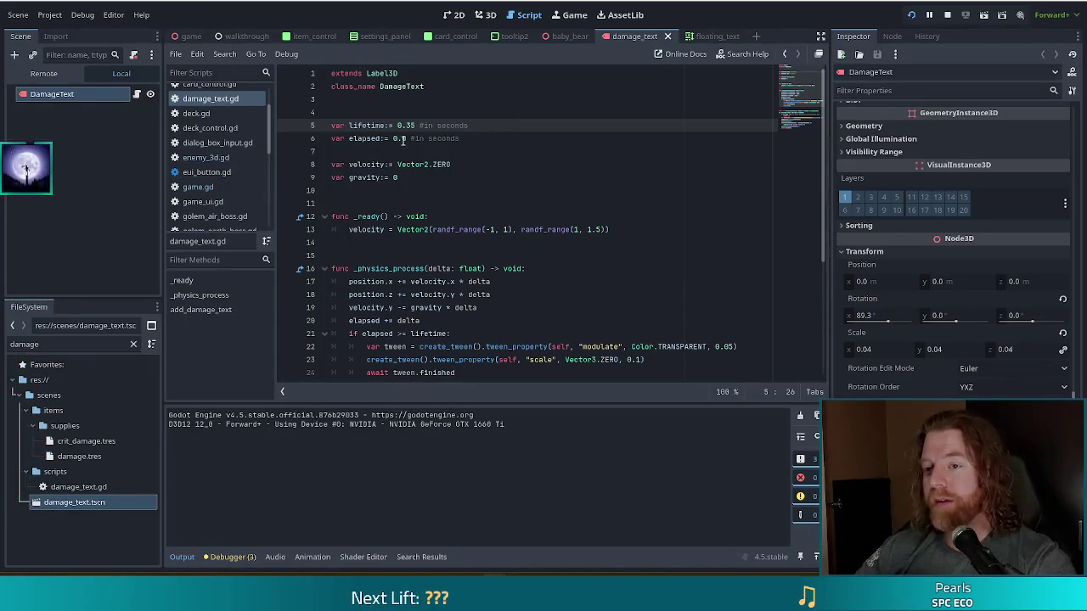
{"action": "key", "text": "Left"}
{"action": "key", "text": "Left"}
{"action": "key", "text": "Left"}
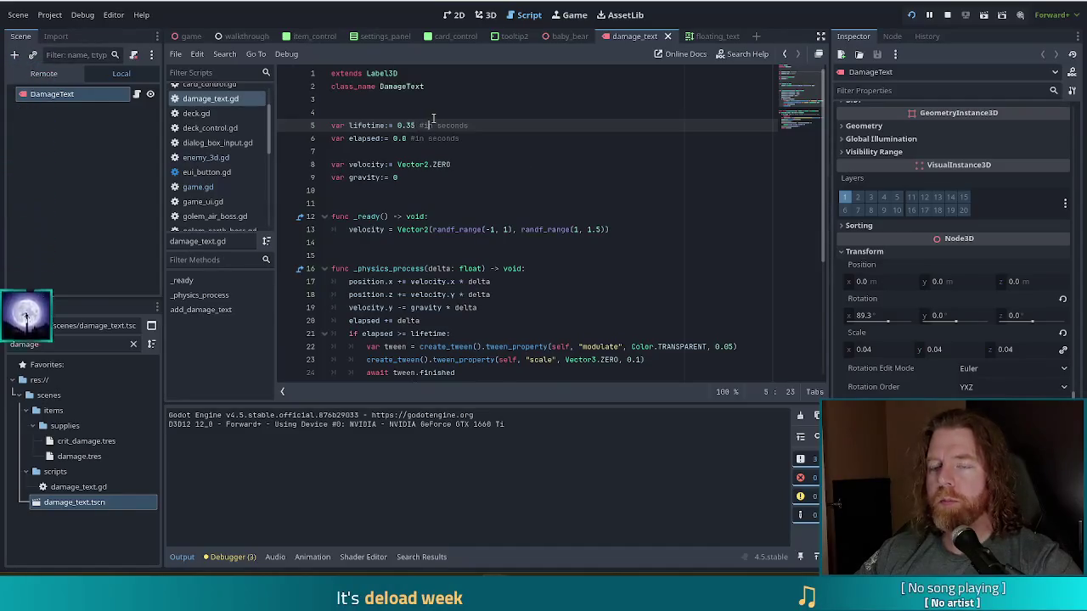
{"action": "key", "text": "ctrl+End"}
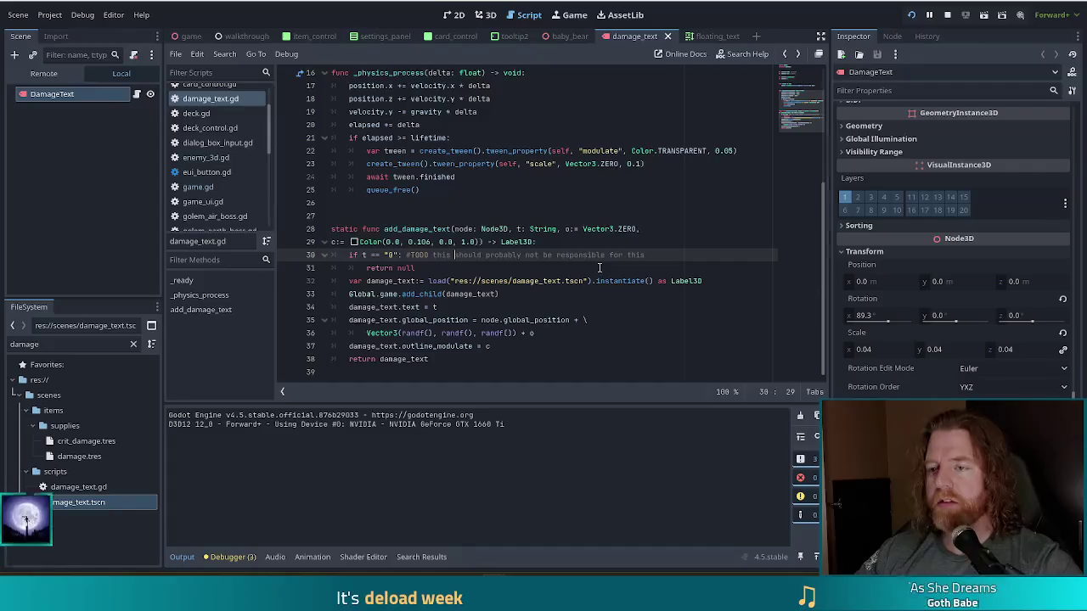
Step: Back in game.gd, prefix line 636's DamageText.add_damage_text call with 'var d ='
{"action": "key", "text": "alt+Left"}
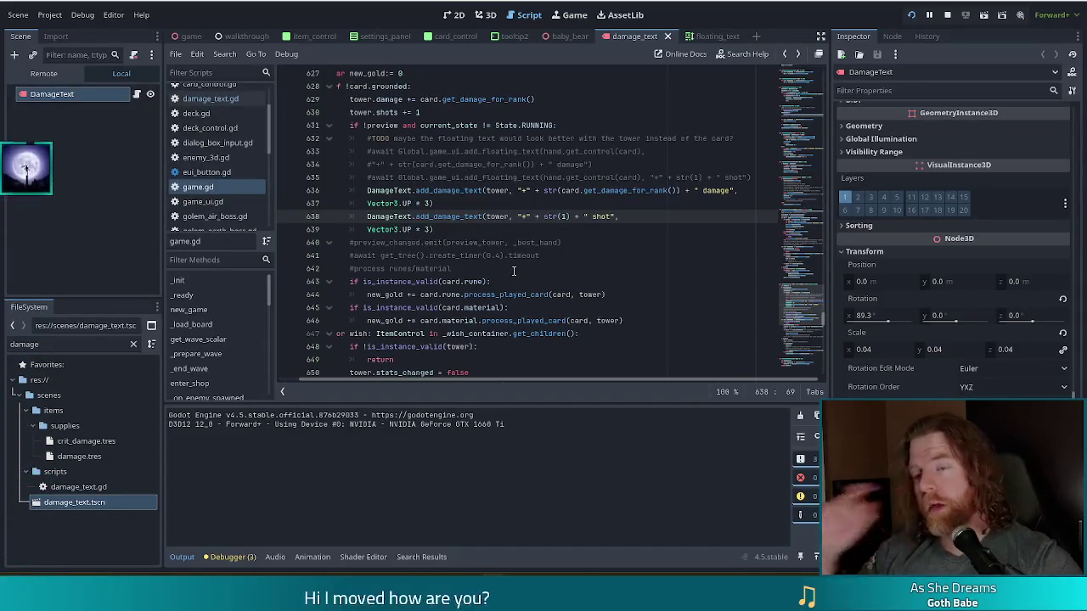
{"action": "left_click", "coordinate": [545, 191]}
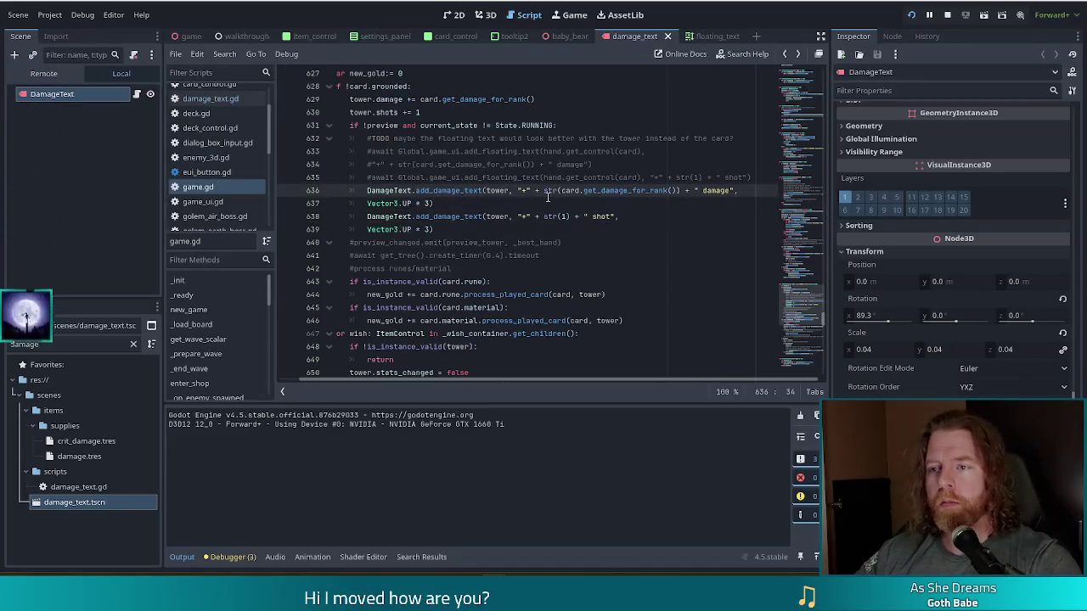
{"action": "left_click", "coordinate": [211, 100]}
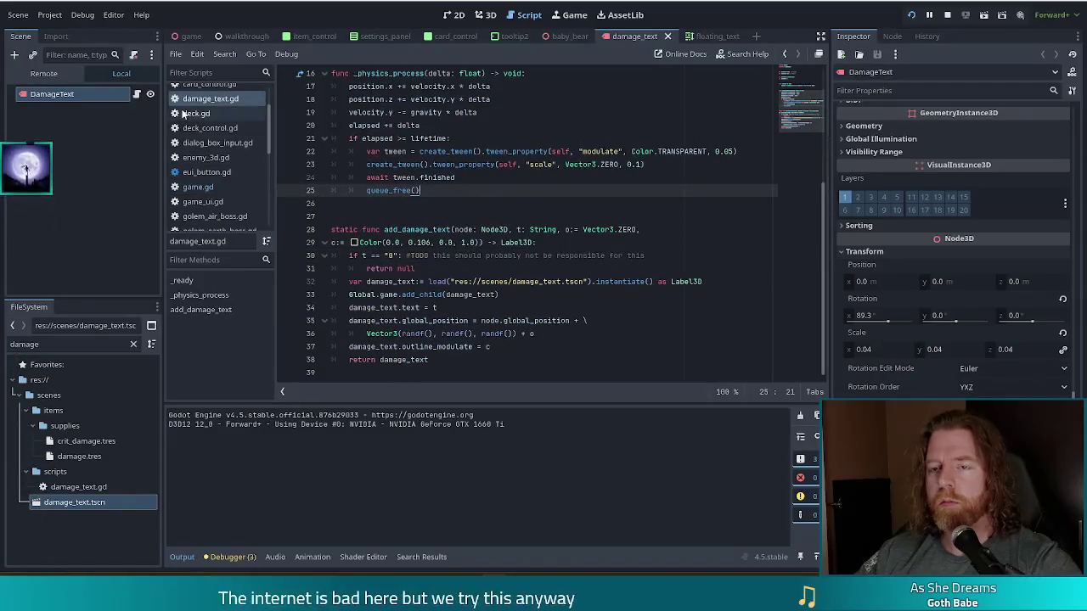
{"action": "left_click", "coordinate": [198, 186]}
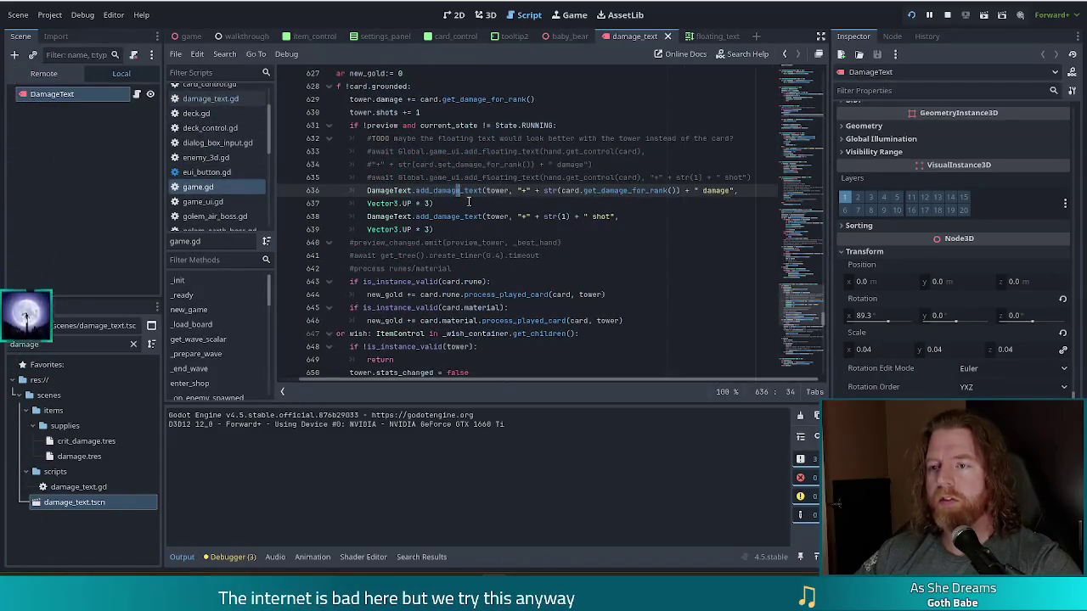
{"action": "left_click", "coordinate": [430, 190]}
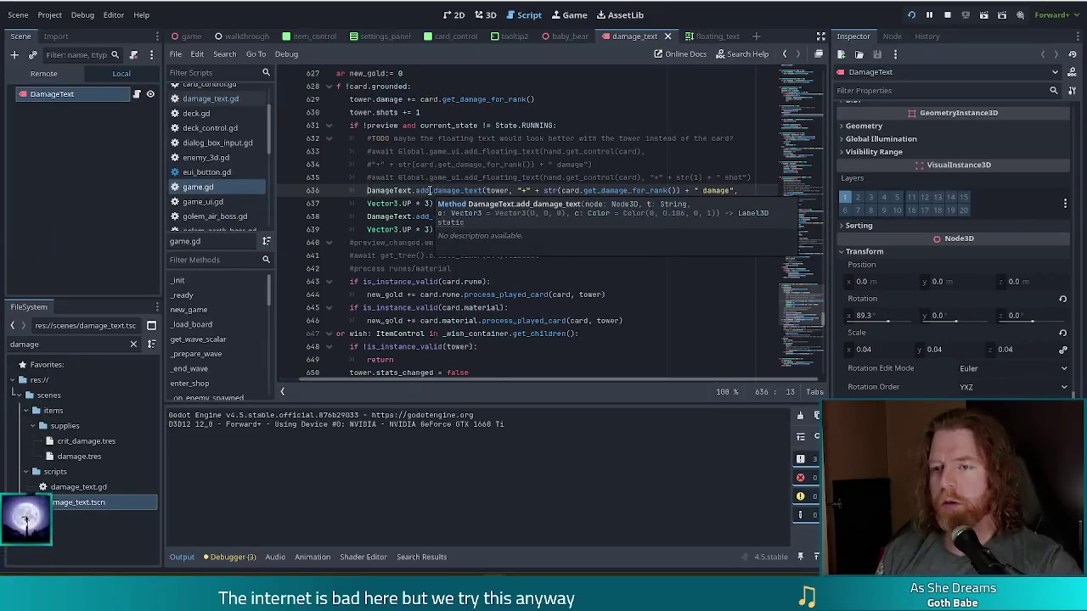
{"action": "type", "text": "var"}
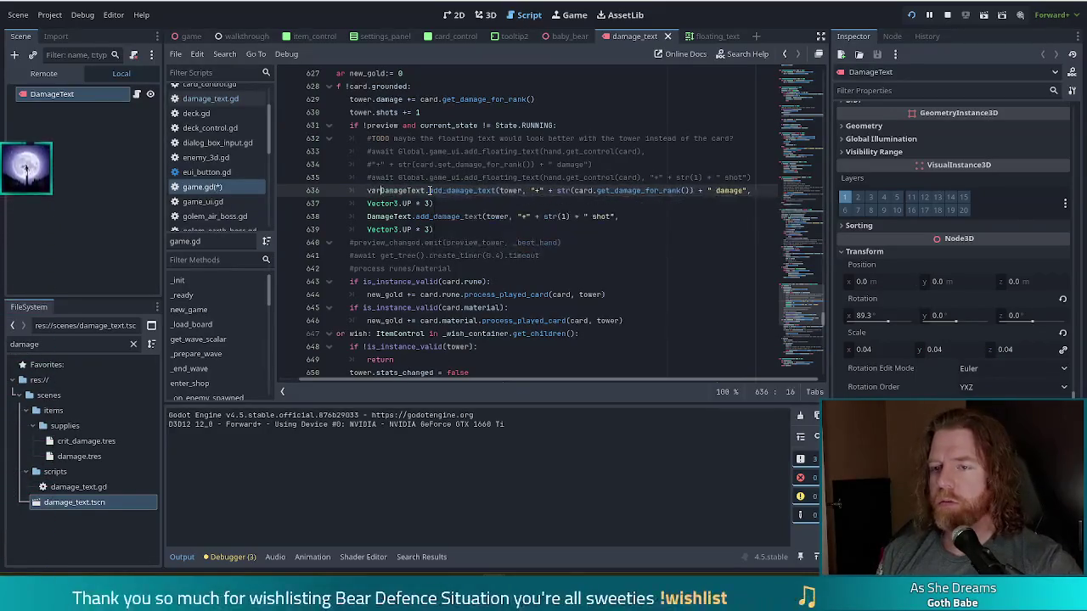
{"action": "type", "text": " d ="}
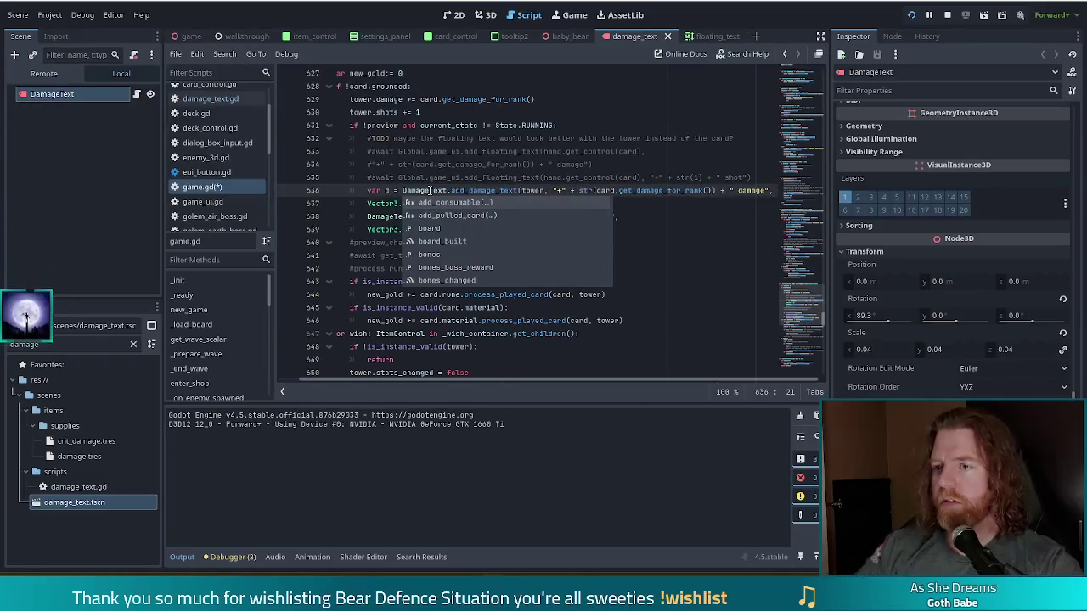
Step: Add 'd.lifetime = 1.0' below the first damage-text call and add ':' to the var d declaration
{"action": "left_click", "coordinate": [548, 126]}
{"action": "left_click", "coordinate": [448, 204]}
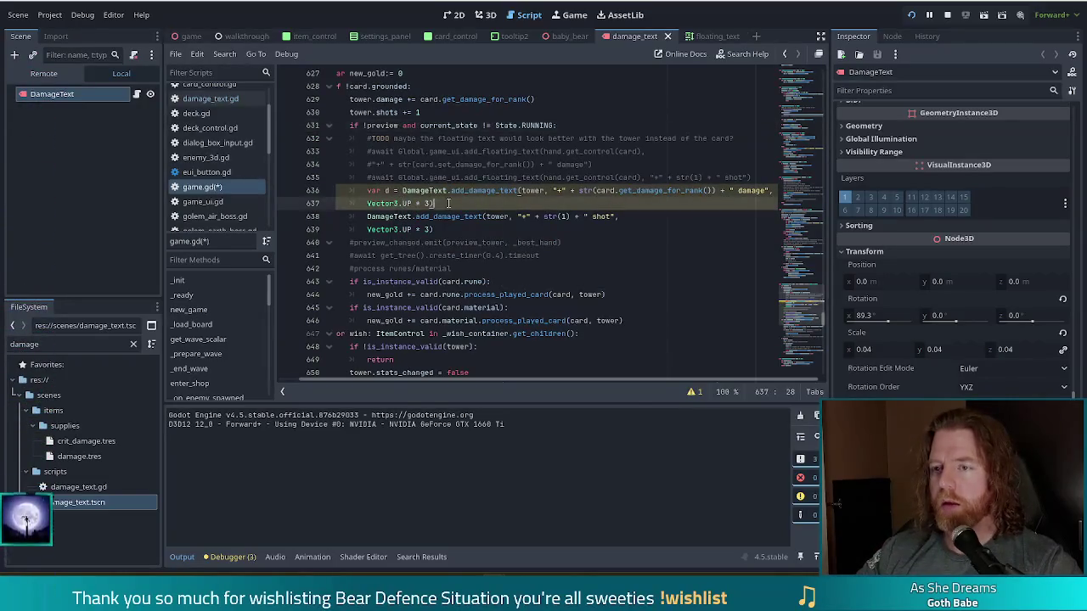
{"action": "key", "text": "Return"}
{"action": "type", "text": "d.lif"}
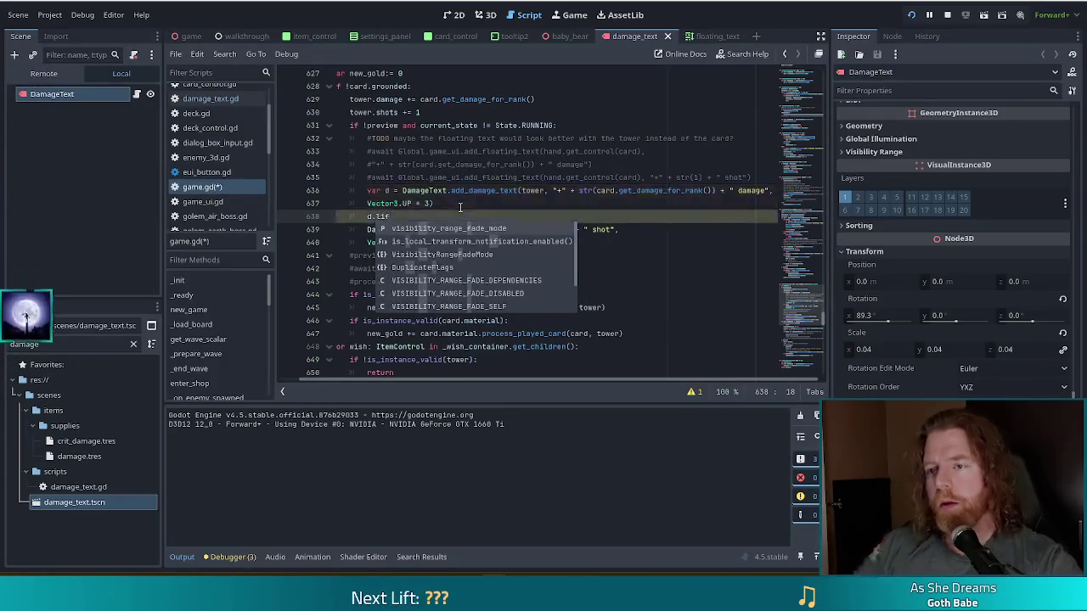
{"action": "left_click", "coordinate": [396, 190]}
{"action": "type", "text": ":"}
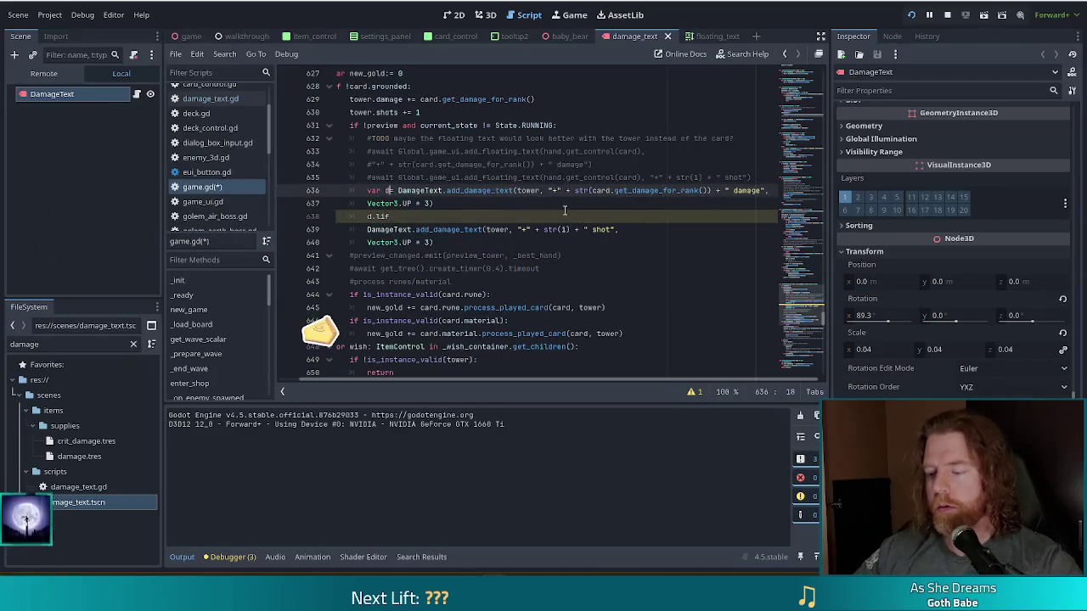
{"action": "left_click", "coordinate": [424, 217]}
{"action": "type", "text": "tim"}
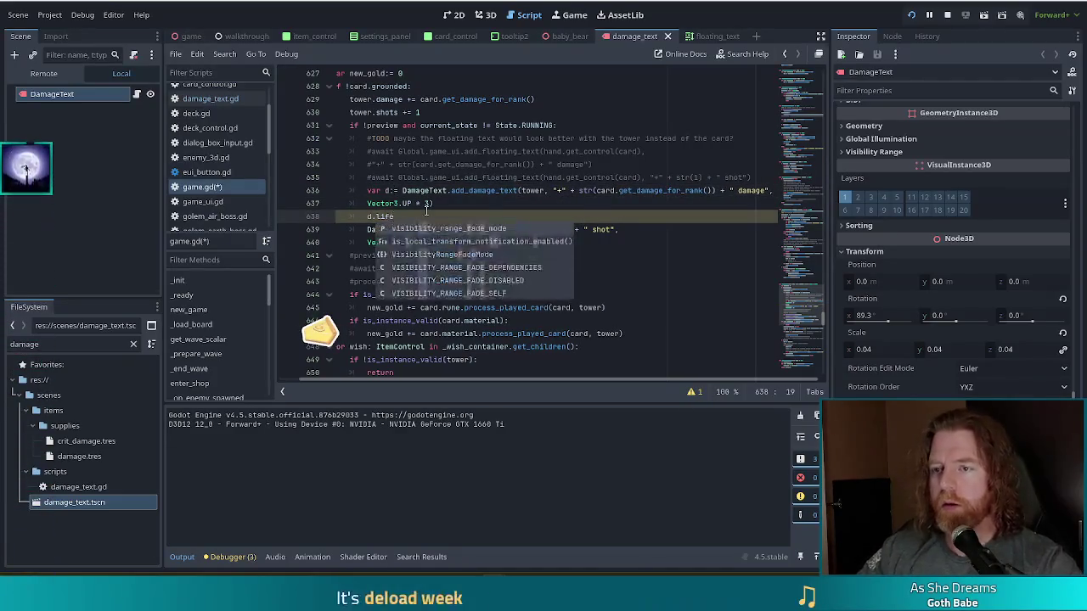
{"action": "key", "text": "BackSpace"}
{"action": "key", "text": "BackSpace"}
{"action": "key", "text": "BackSpace"}
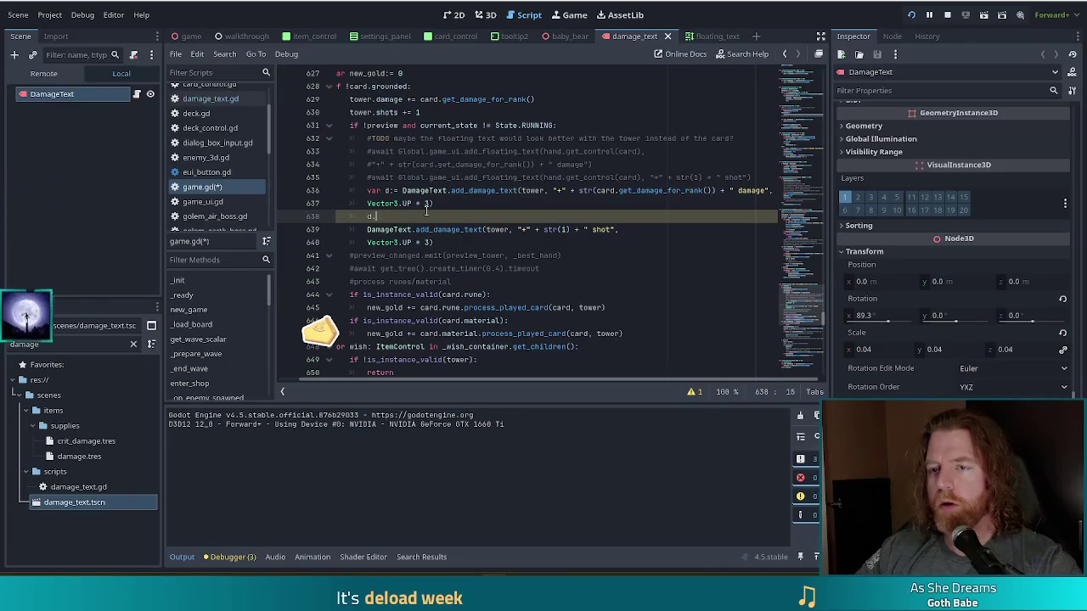
{"action": "left_click", "coordinate": [225, 98]}
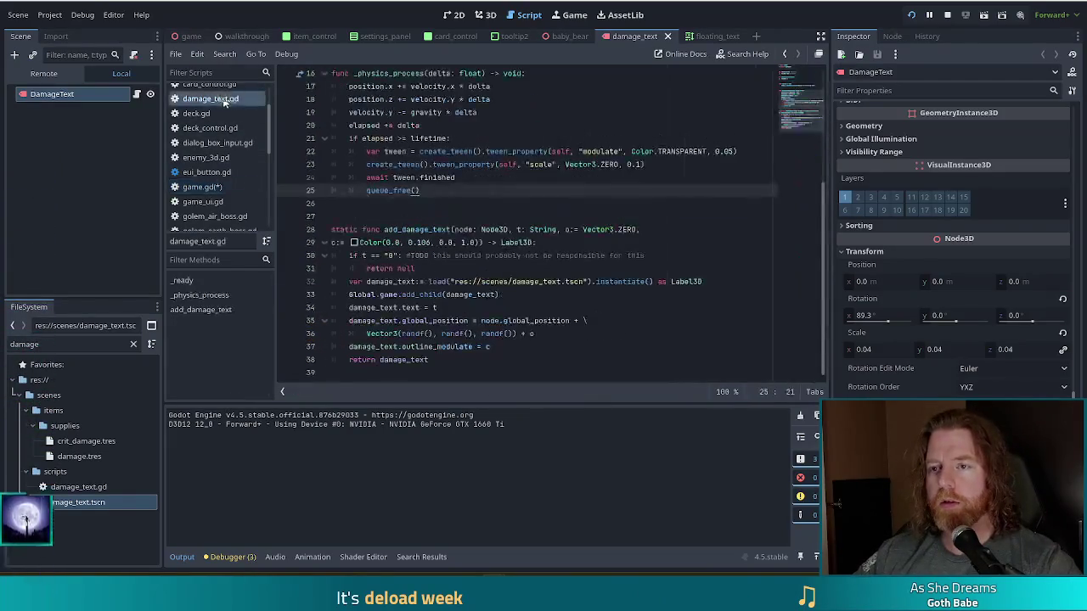
{"action": "scroll", "coordinate": [352, 134], "scroll_direction": "up", "scroll_amount": 5}
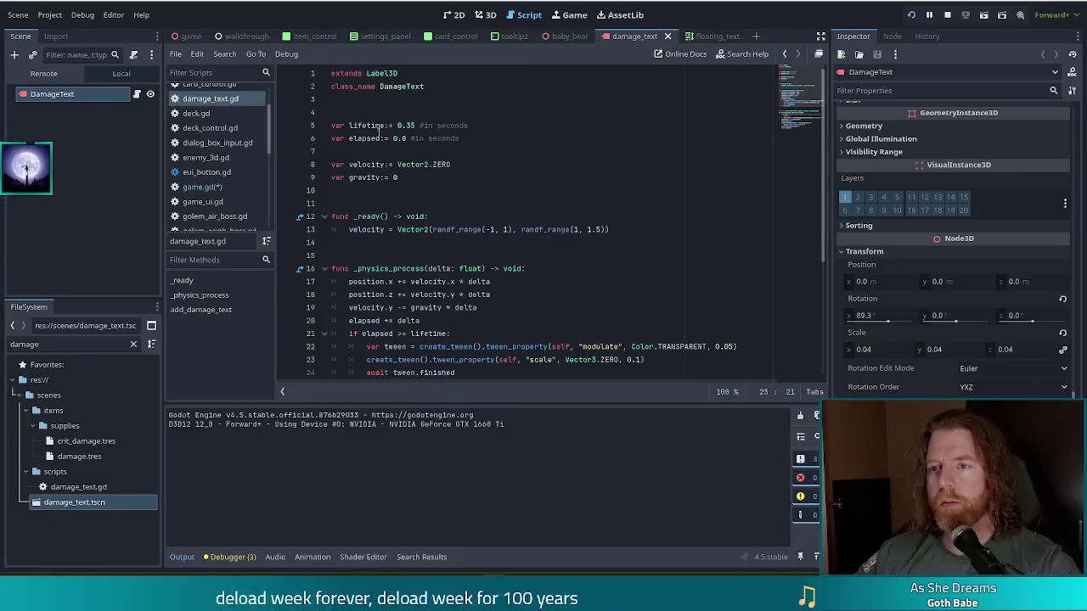
{"action": "key", "text": "alt+Left"}
{"action": "key", "text": "alt+Left"}
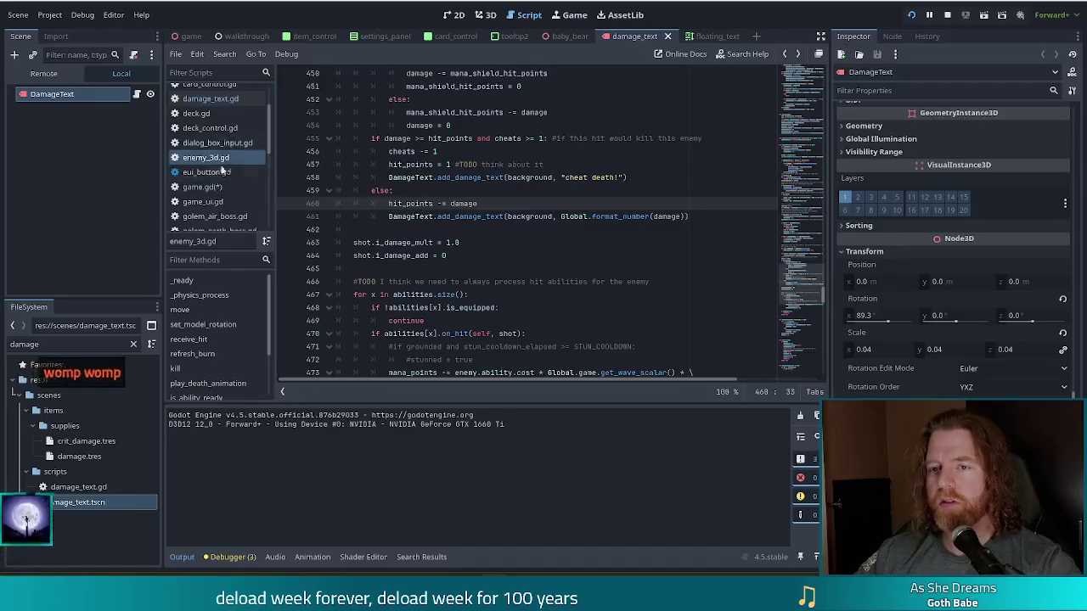
{"action": "key", "text": "alt+Left"}
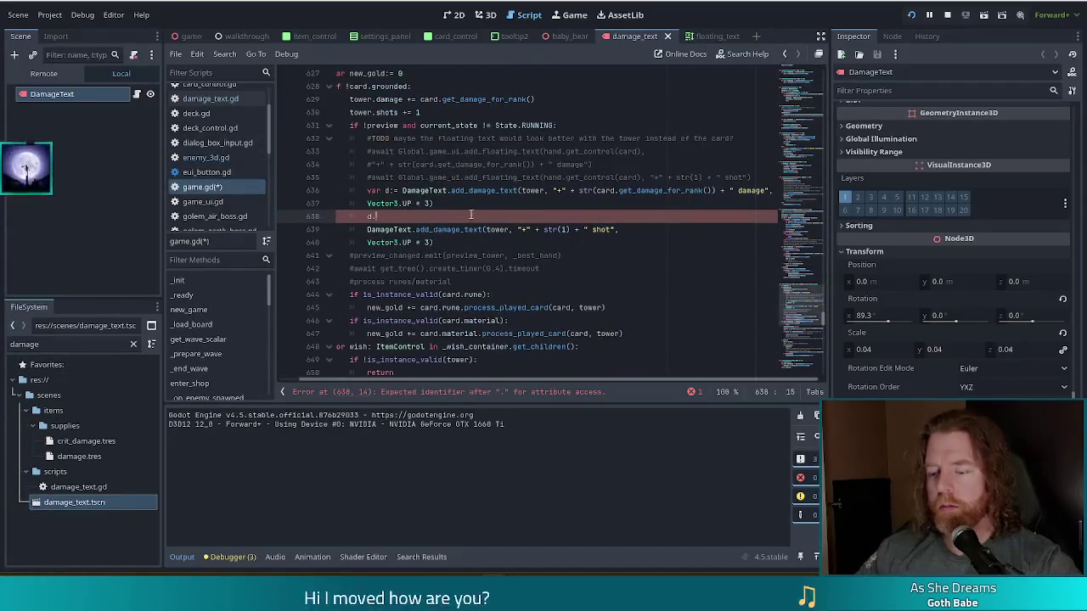
{"action": "type", "text": "lifetime"}
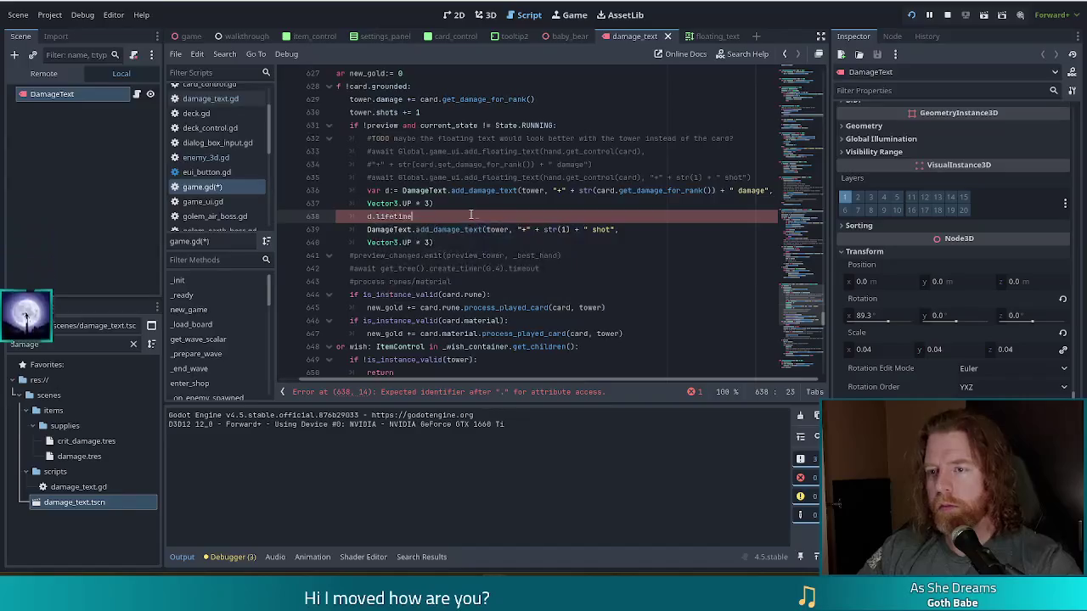
{"action": "type", "text": " = 1.0"}
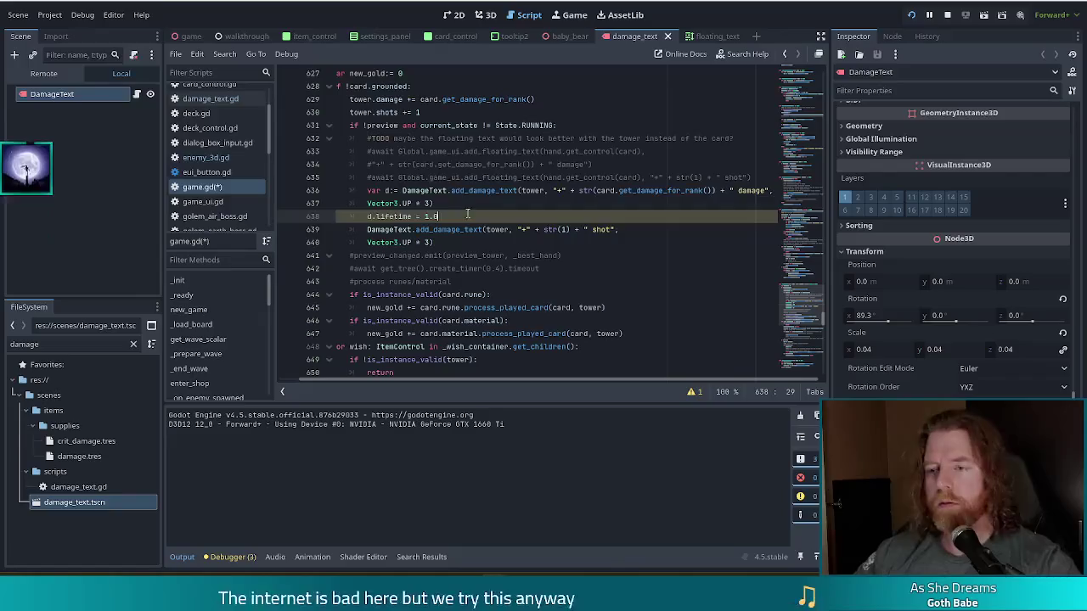
Step: Store the second DamageText call in 'd =', copy the lifetime line below it, and save game.gd
{"action": "left_click", "coordinate": [371, 229]}
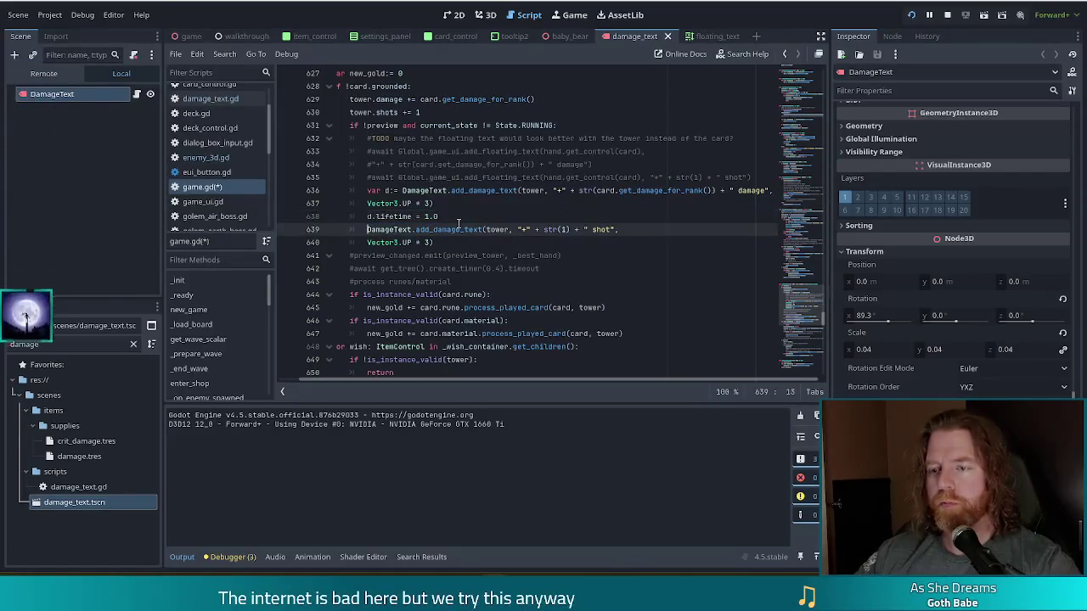
{"action": "type", "text": "d ="}
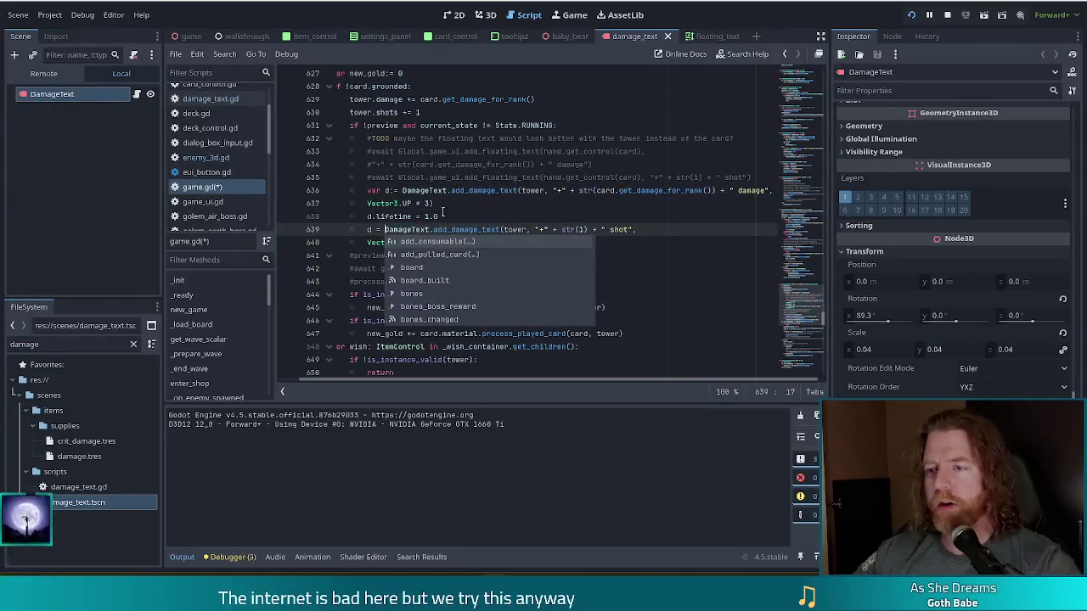
{"action": "left_click_drag", "start_coordinate": [447, 216], "coordinate": [460, 202]}
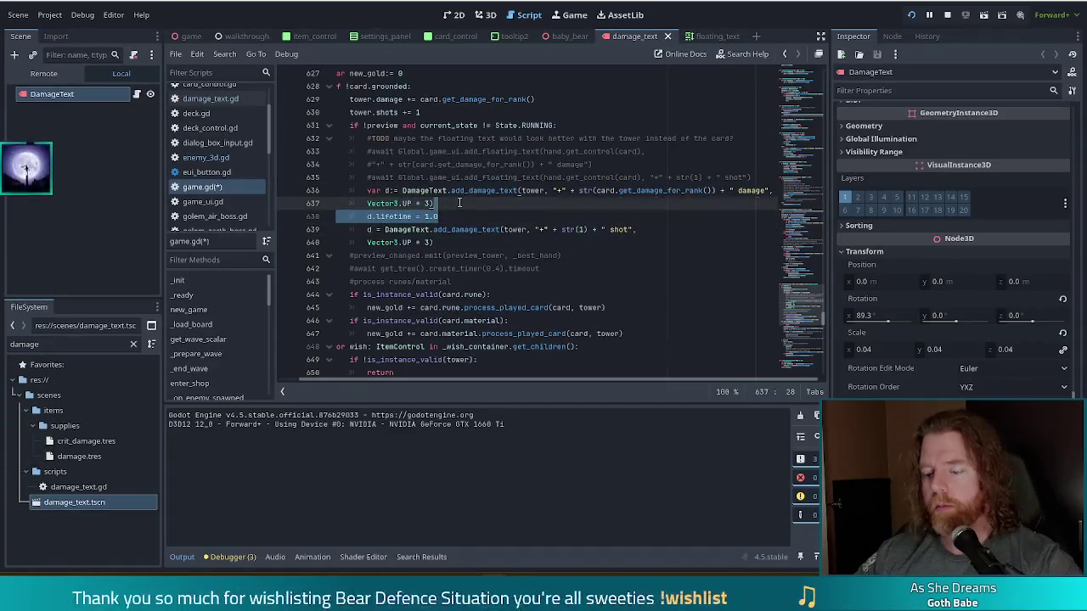
{"action": "key", "text": "ctrl+c"}
{"action": "left_click", "coordinate": [453, 242]}
{"action": "key", "text": "ctrl+v"}
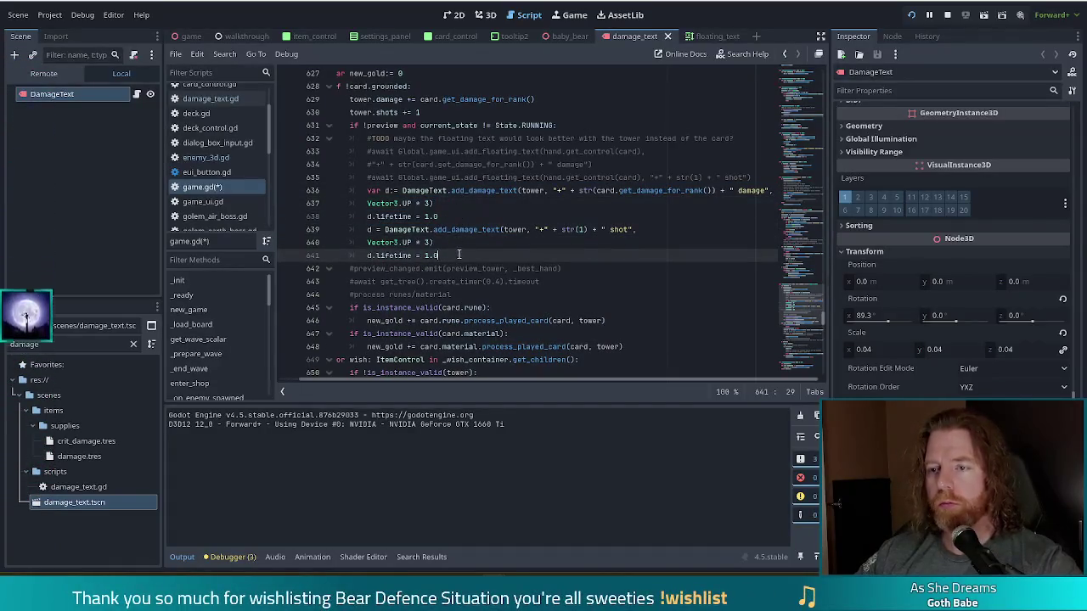
{"action": "key", "text": "ctrl+s"}
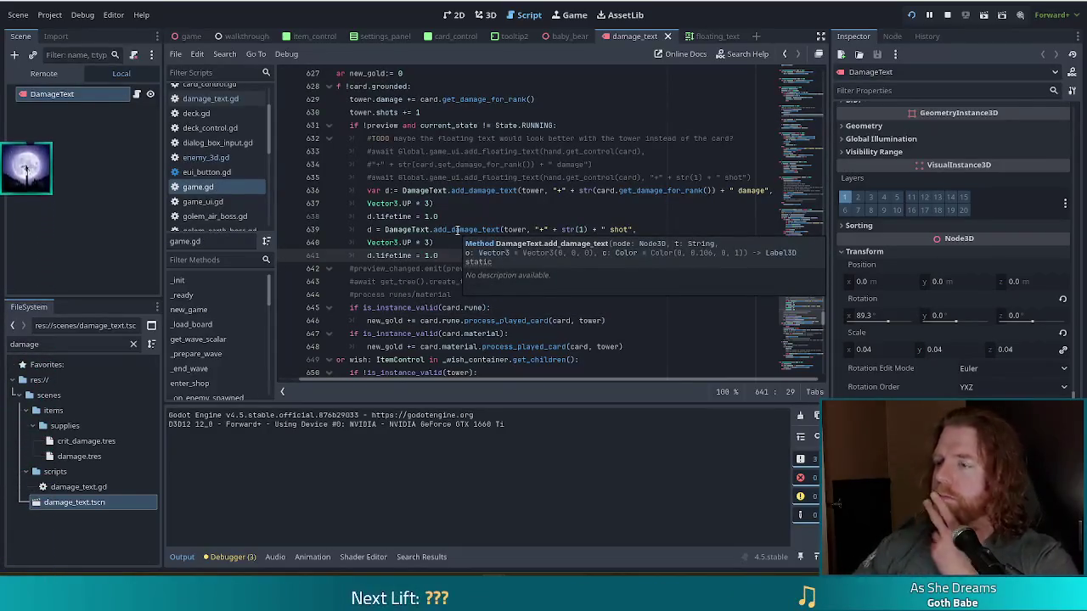
{"action": "left_click", "coordinate": [506, 178]}
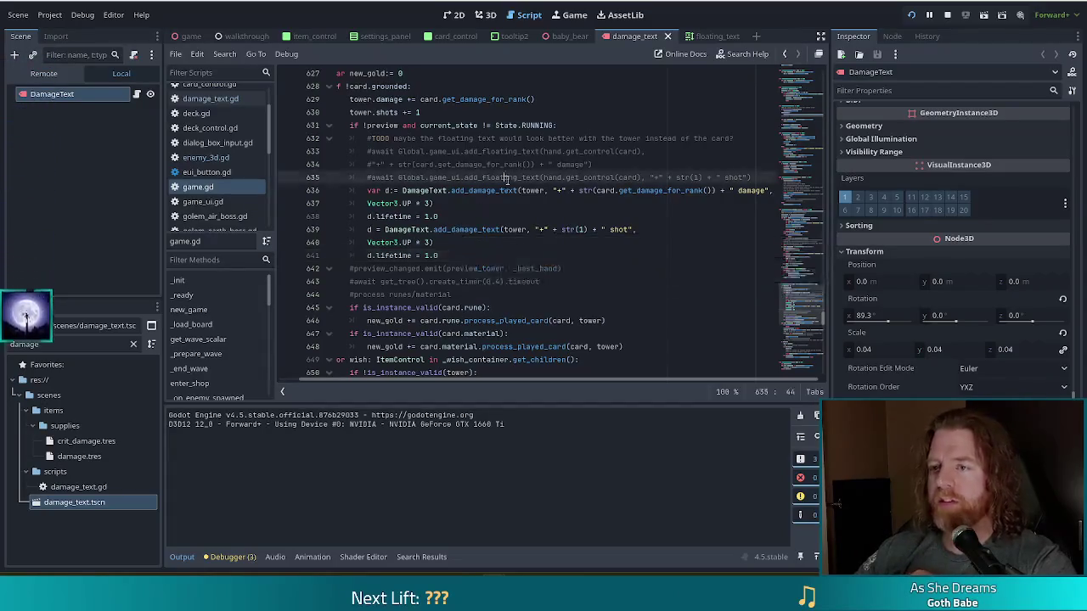
{"action": "scroll", "coordinate": [579, 206], "scroll_direction": "up", "scroll_amount": 1}
{"action": "left_click", "coordinate": [569, 204]}
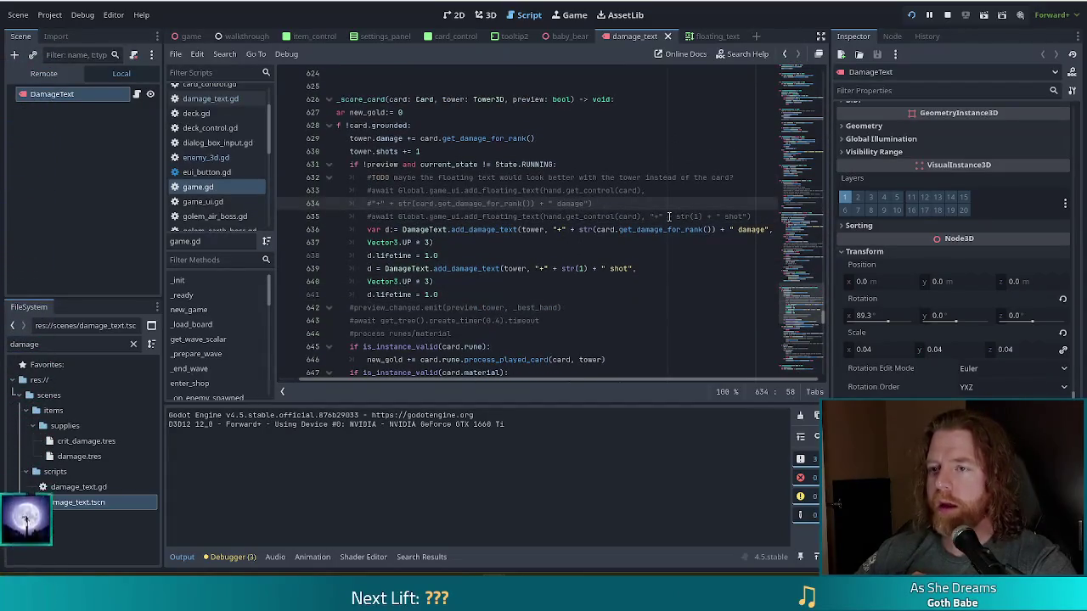
{"action": "scroll", "coordinate": [424, 288], "scroll_direction": "left", "scroll_amount": 2}
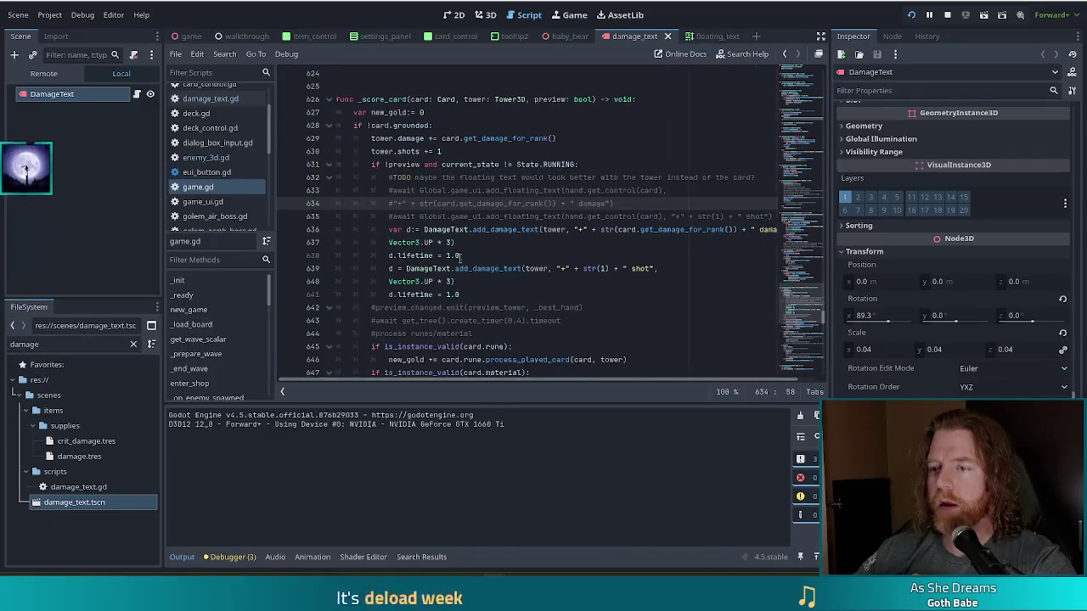
{"action": "left_click", "coordinate": [540, 191]}
{"action": "scroll", "coordinate": [556, 217], "scroll_direction": "up", "scroll_amount": 6}
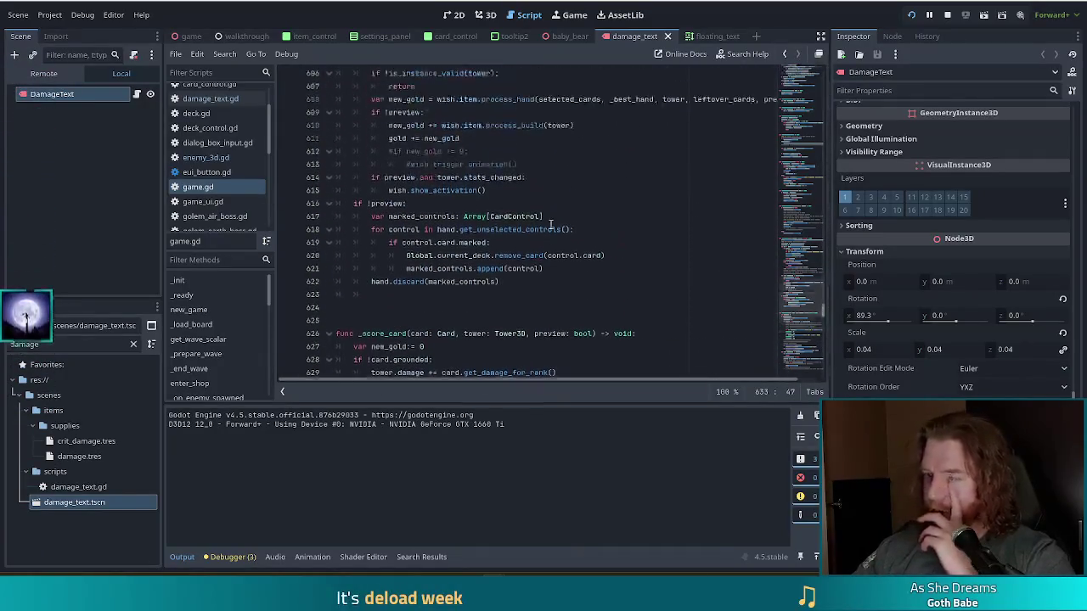
{"action": "scroll", "coordinate": [547, 227], "scroll_direction": "up", "scroll_amount": 6}
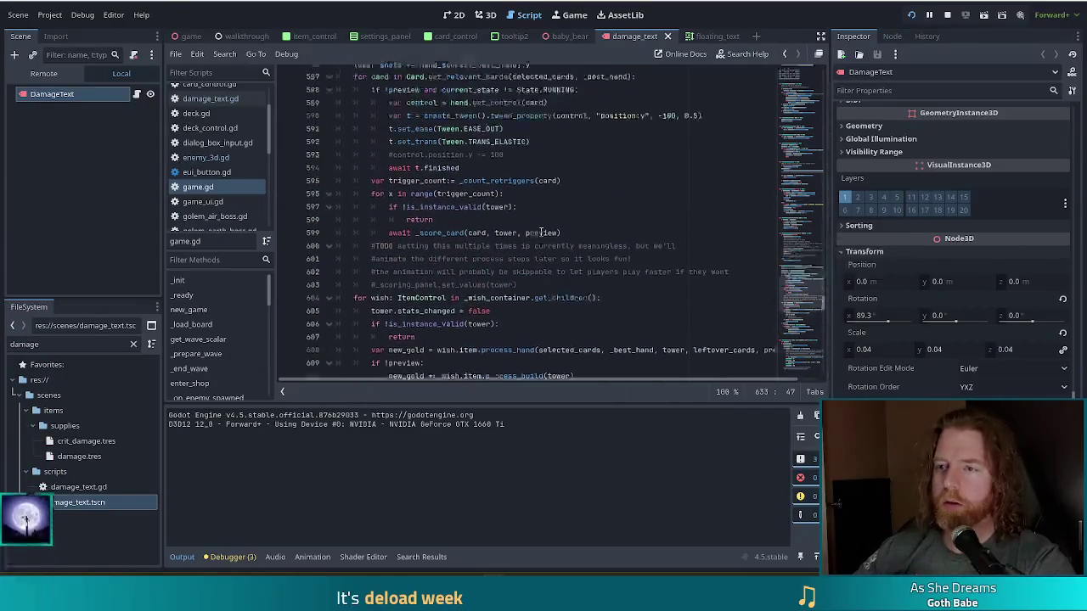
{"action": "left_click", "coordinate": [468, 255]}
{"action": "scroll", "coordinate": [597, 252], "scroll_direction": "up", "scroll_amount": 1}
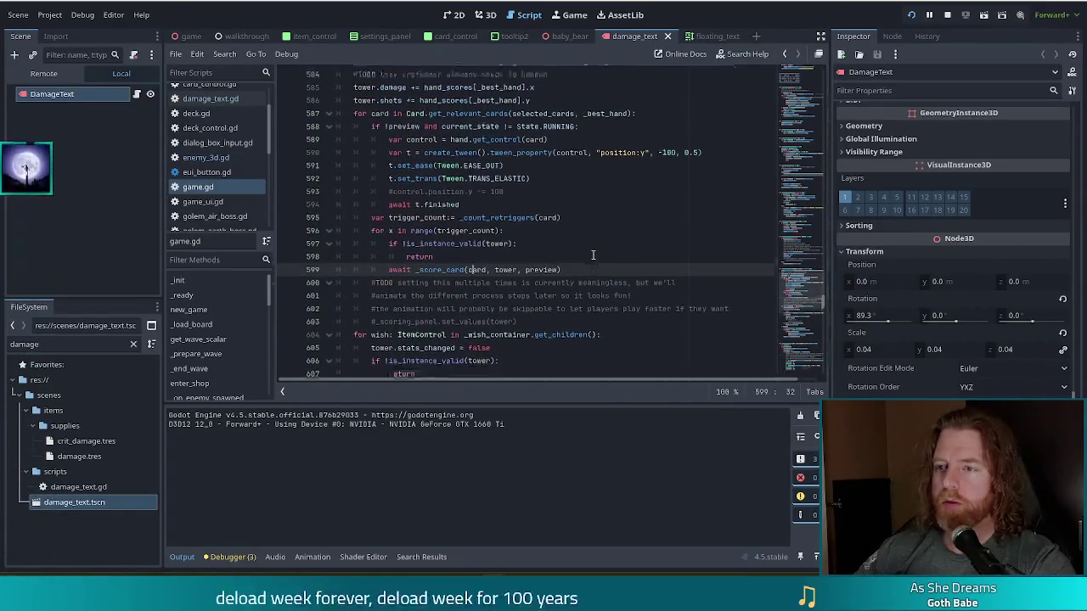
{"action": "left_click", "coordinate": [528, 203]}
{"action": "left_click", "coordinate": [477, 230]}
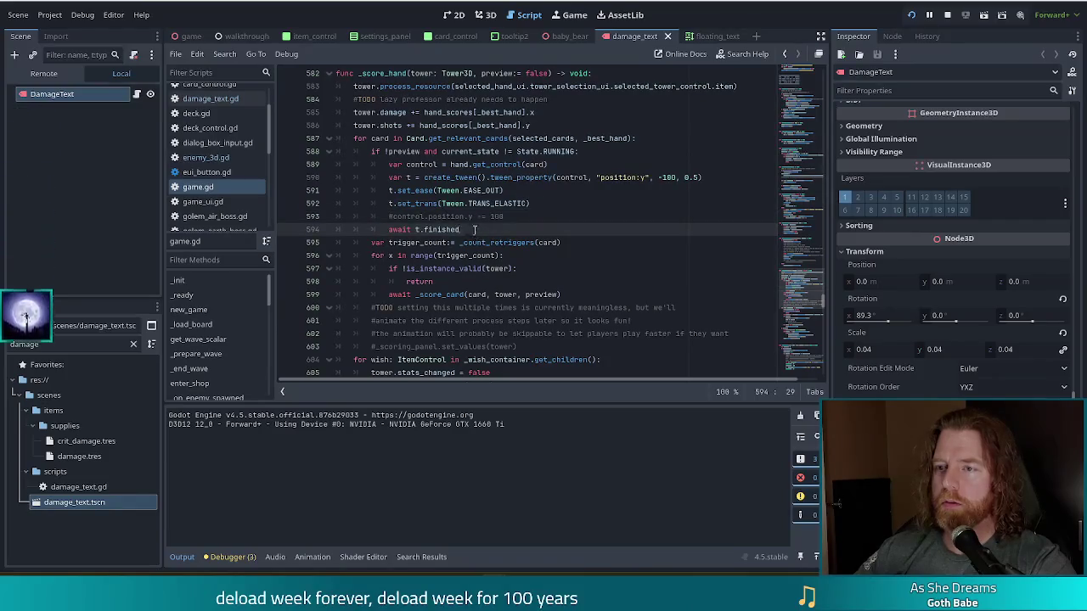
Step: Change the card-raise tween_property duration on line 590 from 0.5 to 0.75 and save
{"action": "left_click", "coordinate": [593, 178]}
{"action": "left_click", "coordinate": [692, 177]}
{"action": "type", "text": "7"}
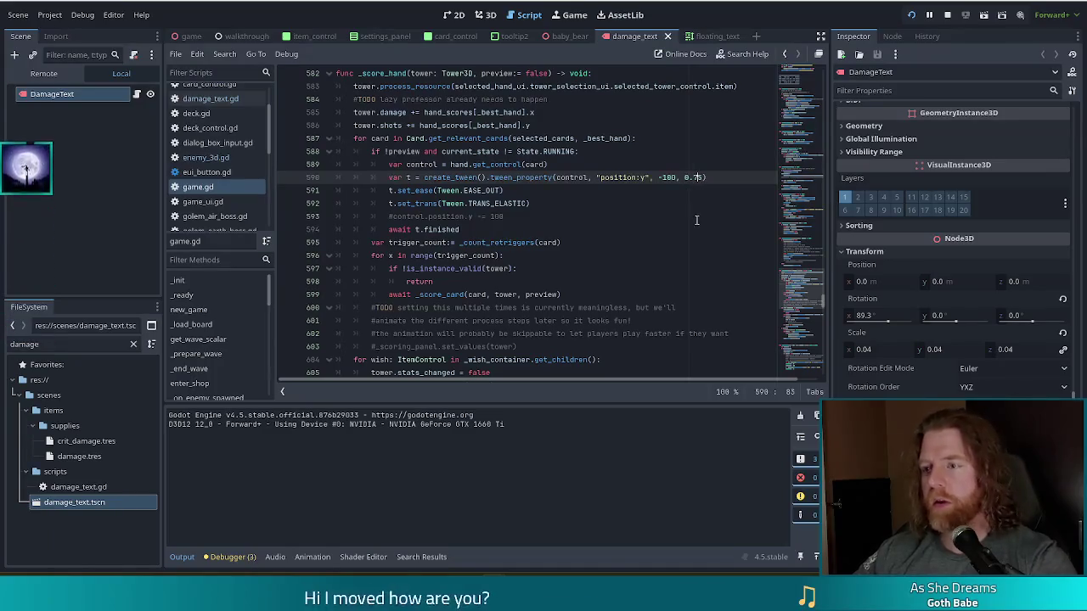
{"action": "key", "text": "ctrl+s"}
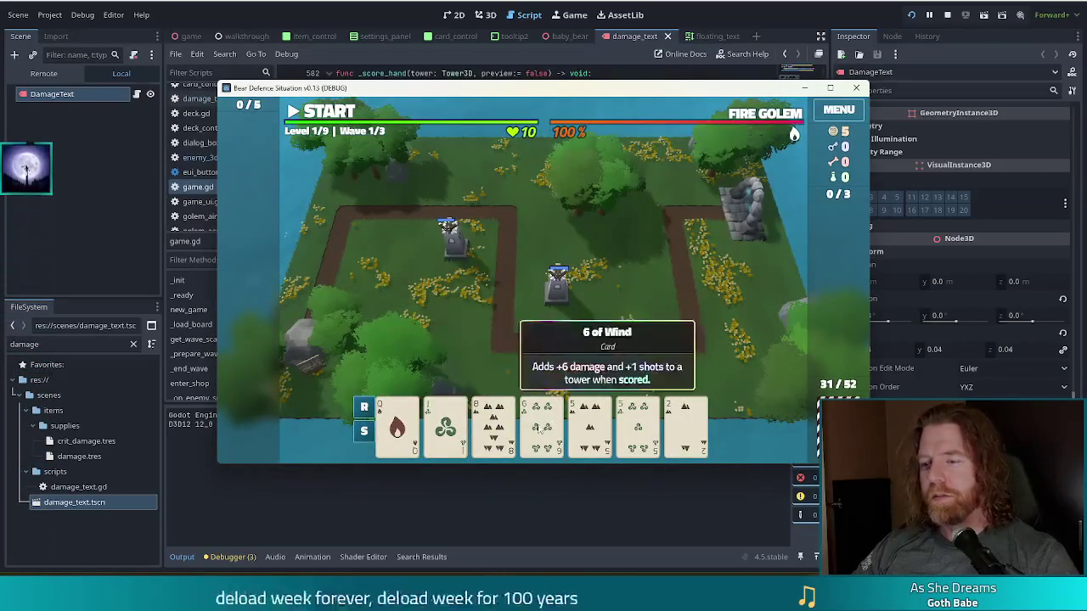
Step: Discard for new cards, select a Three of a Kind and play it for a Ballista Tower
{"action": "left_click", "coordinate": [586, 349]}
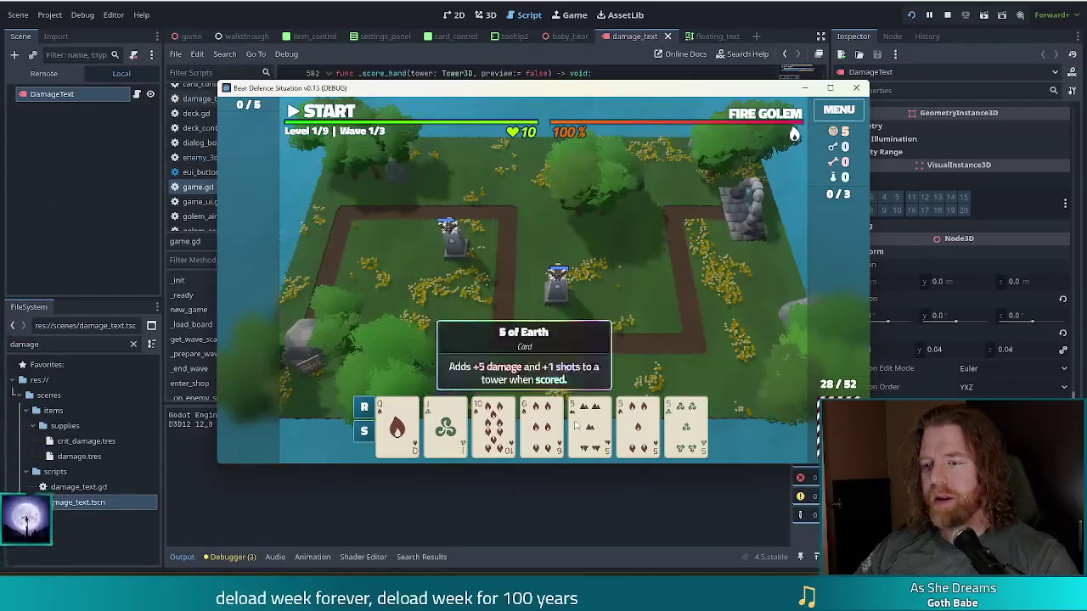
{"action": "left_click", "coordinate": [549, 302]}
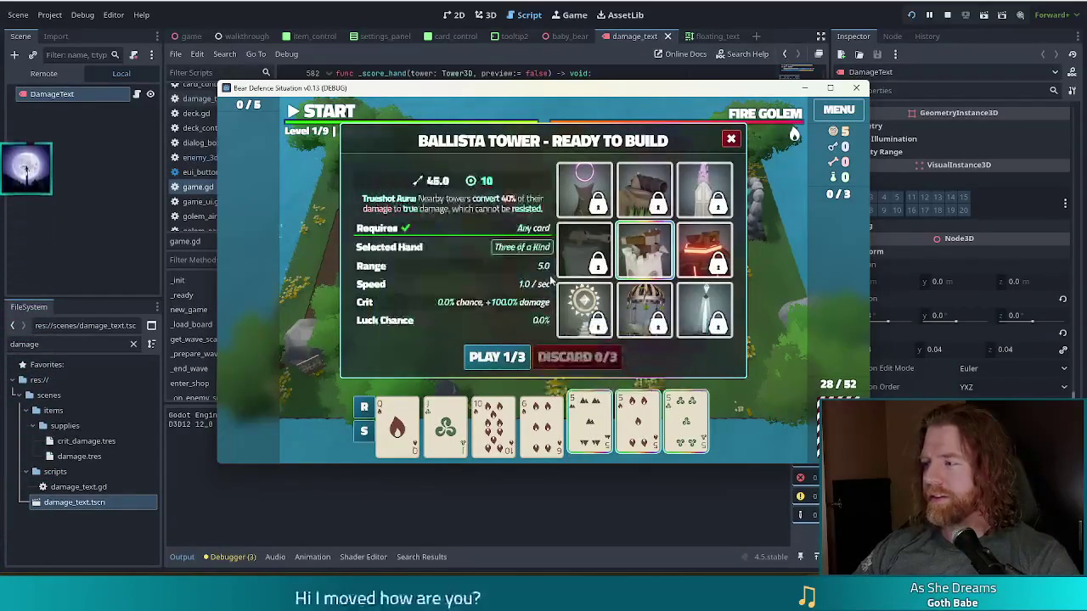
{"action": "mouse_move", "coordinate": [567, 303]}
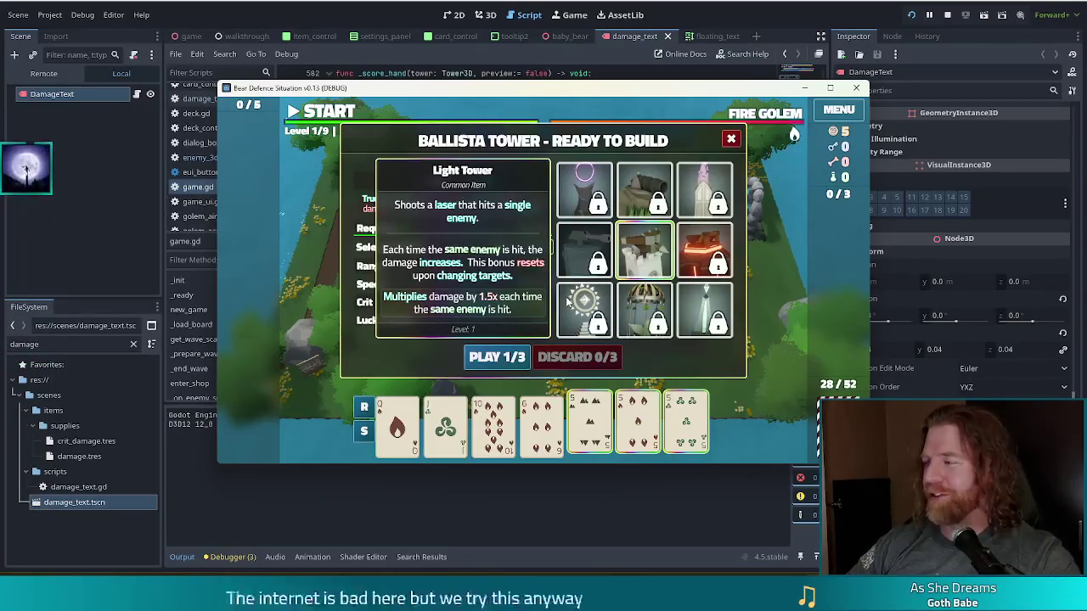
{"action": "left_click", "coordinate": [497, 357]}
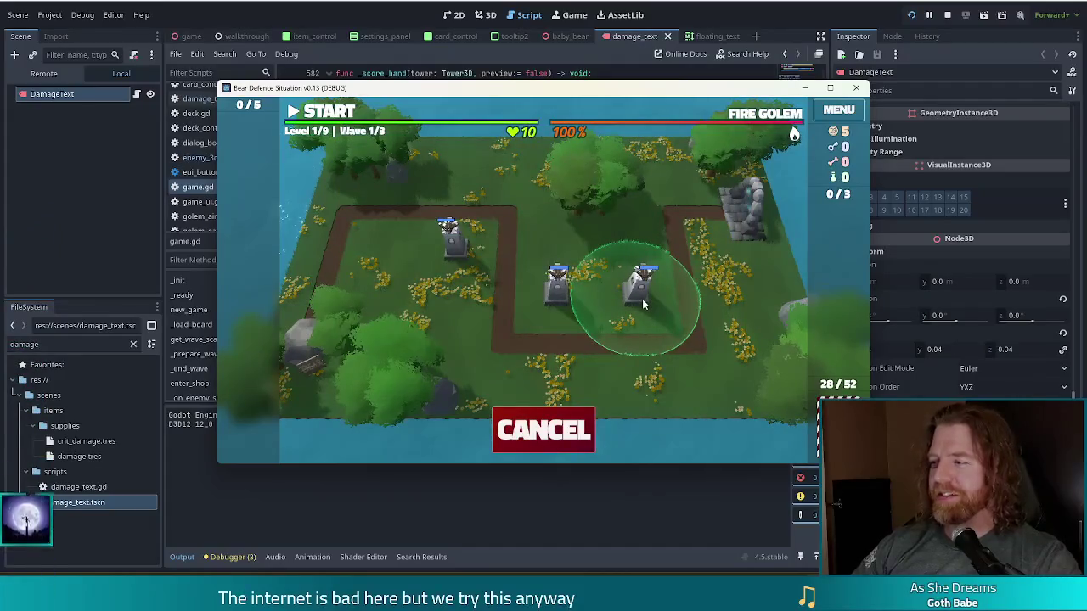
Step: Place the Ballista Tower beside the other towers, watch its damage text, then return to the editor
{"action": "left_click", "coordinate": [642, 299]}
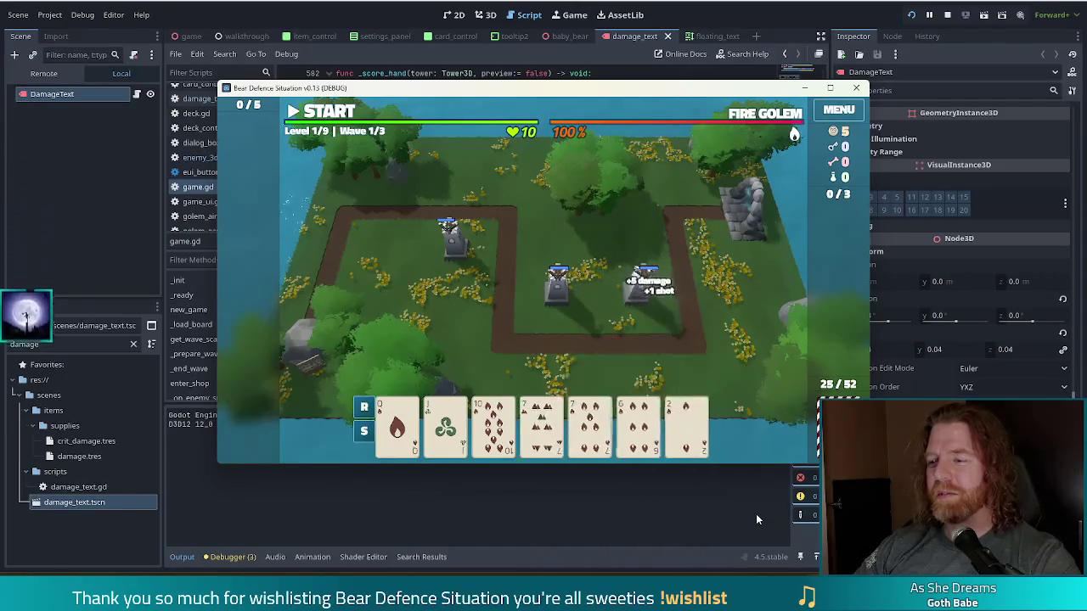
{"action": "mouse_move", "coordinate": [541, 429]}
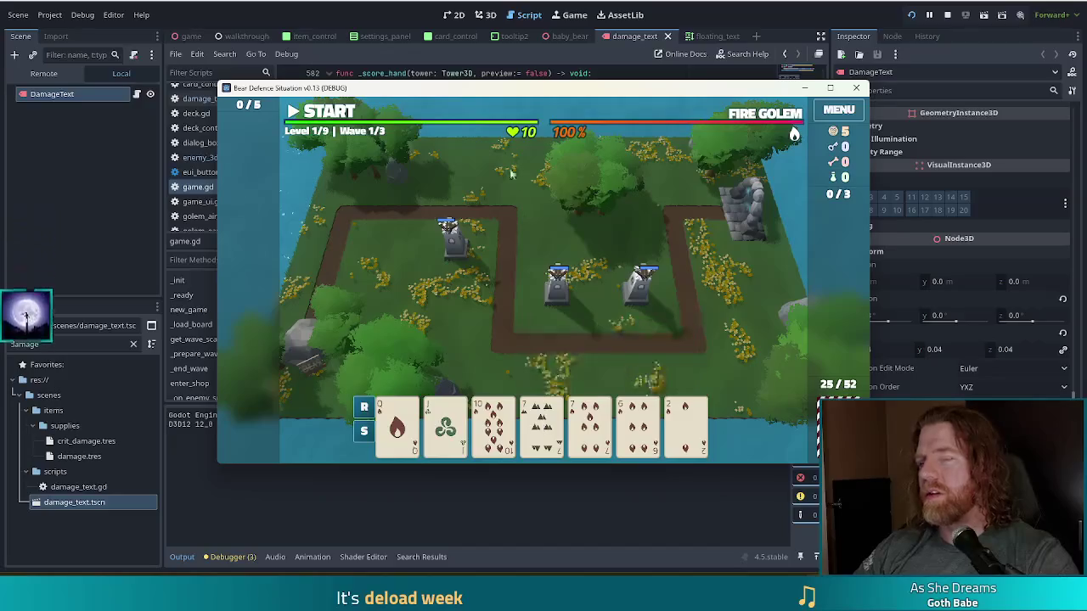
{"action": "key", "text": "alt+Tab"}
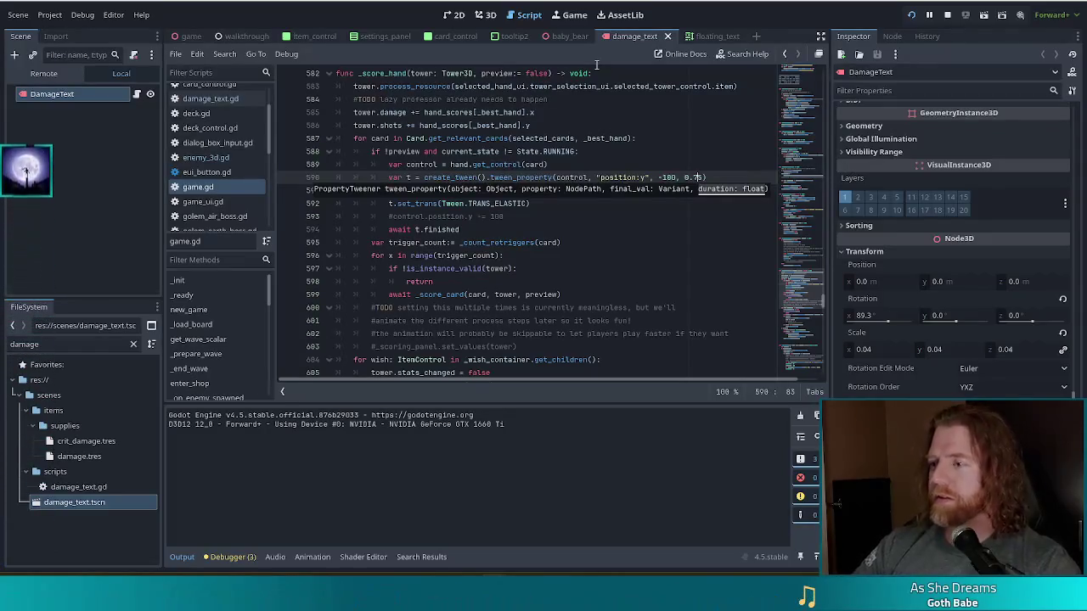
Step: Inspect the elastic card-raise tween lines in _score_hand and select the whole guarded tween block
{"action": "left_click", "coordinate": [483, 255]}
{"action": "mouse_move", "coordinate": [514, 211]}
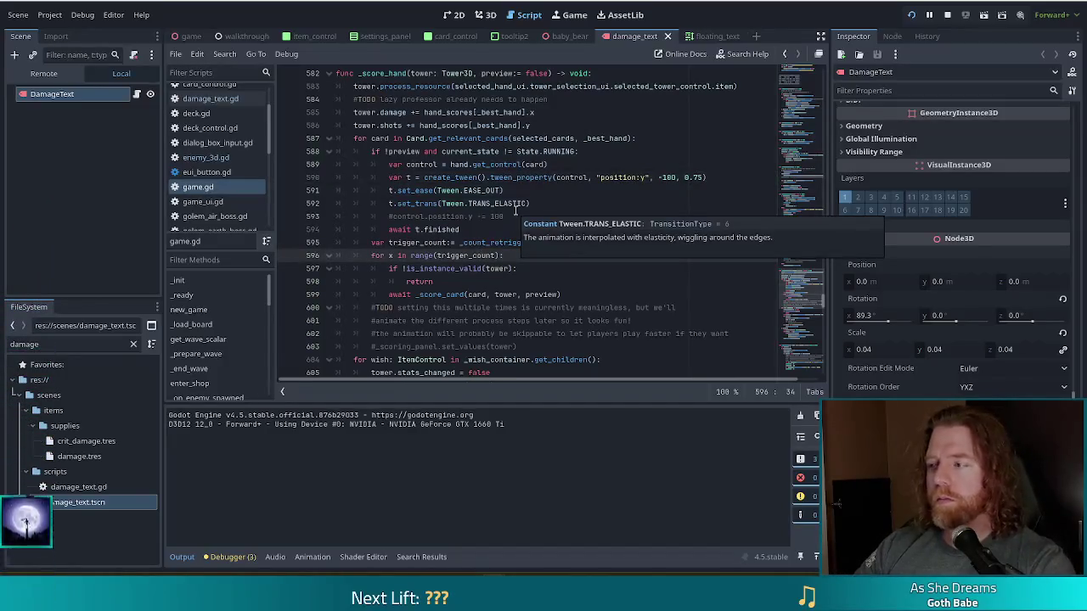
{"action": "left_click", "coordinate": [576, 204]}
{"action": "left_click", "coordinate": [550, 230]}
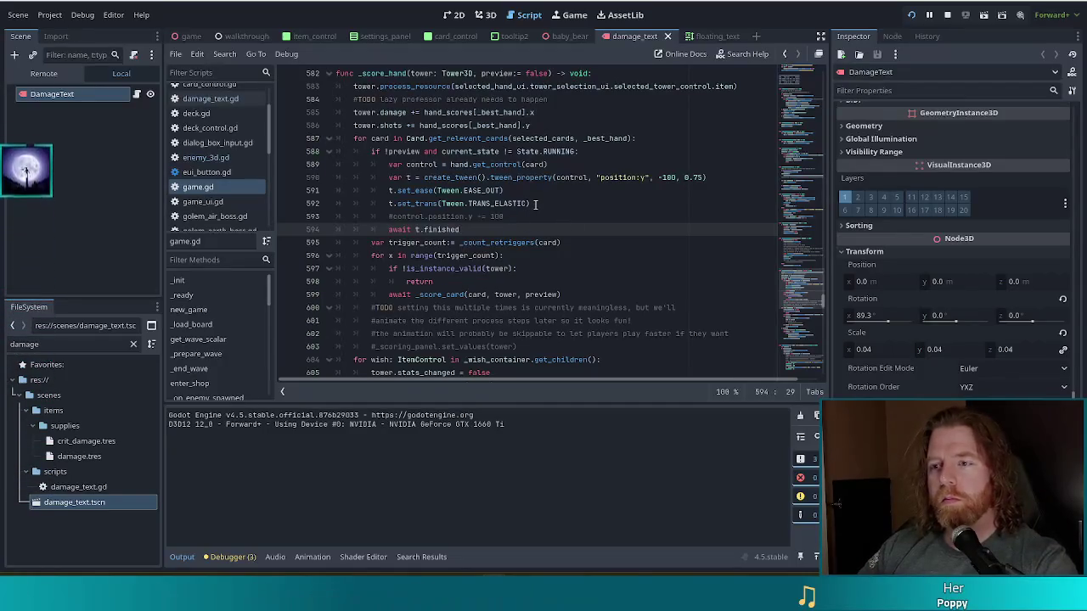
{"action": "left_click", "coordinate": [509, 203]}
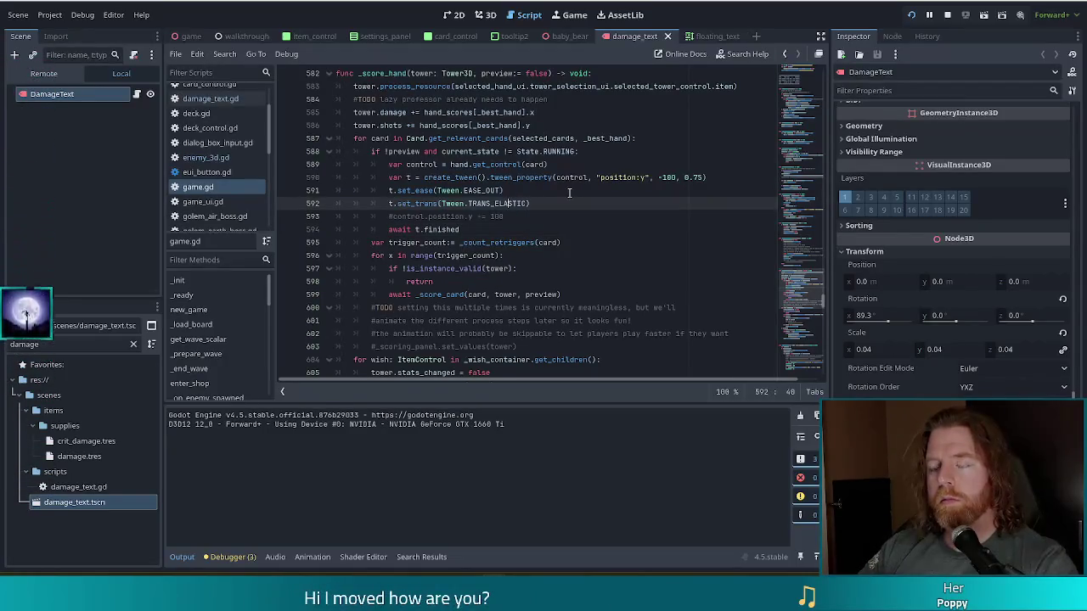
{"action": "mouse_move", "coordinate": [438, 164]}
{"action": "left_mouse_down"}
{"action": "mouse_move", "coordinate": [526, 204]}
{"action": "mouse_move", "coordinate": [469, 228]}
{"action": "left_mouse_up"}
{"action": "left_click", "coordinate": [469, 228]}
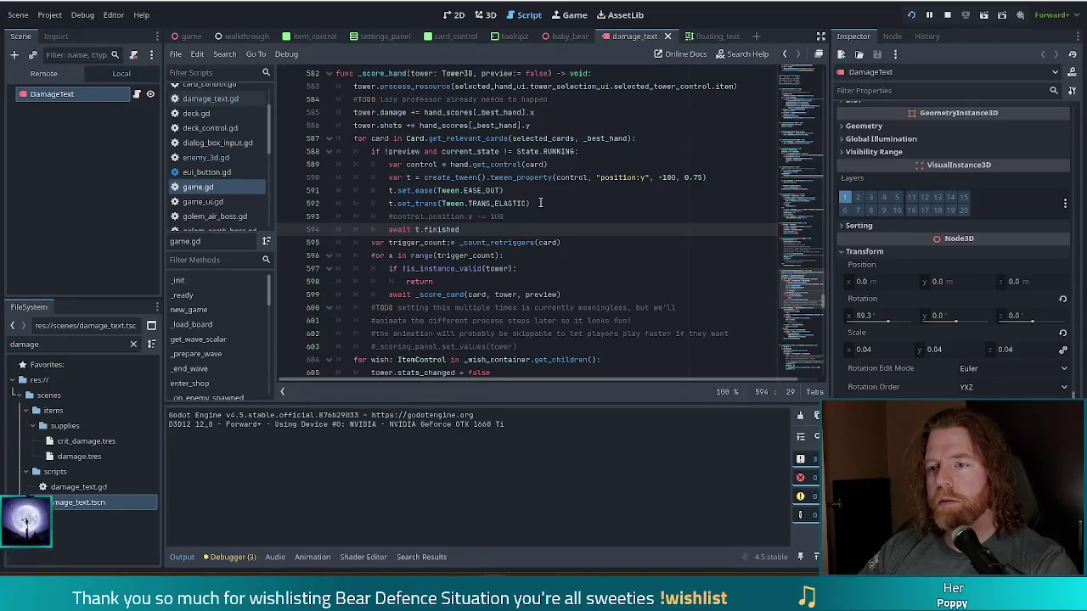
{"action": "mouse_move", "coordinate": [540, 229]}
{"action": "left_mouse_down"}
{"action": "mouse_move", "coordinate": [595, 164]}
{"action": "mouse_move", "coordinate": [650, 142]}
{"action": "left_mouse_up"}
{"action": "key", "text": "ctrl+c"}
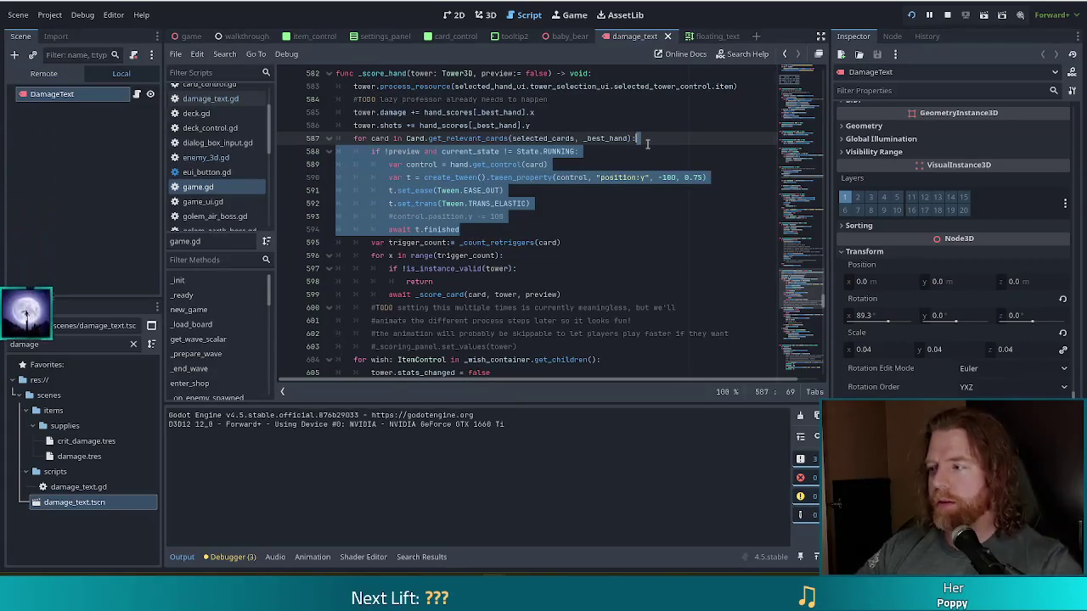
Step: Cut the guarded tween block and paste it after the _score_card line in the trigger loop
{"action": "key", "text": "Delete"}
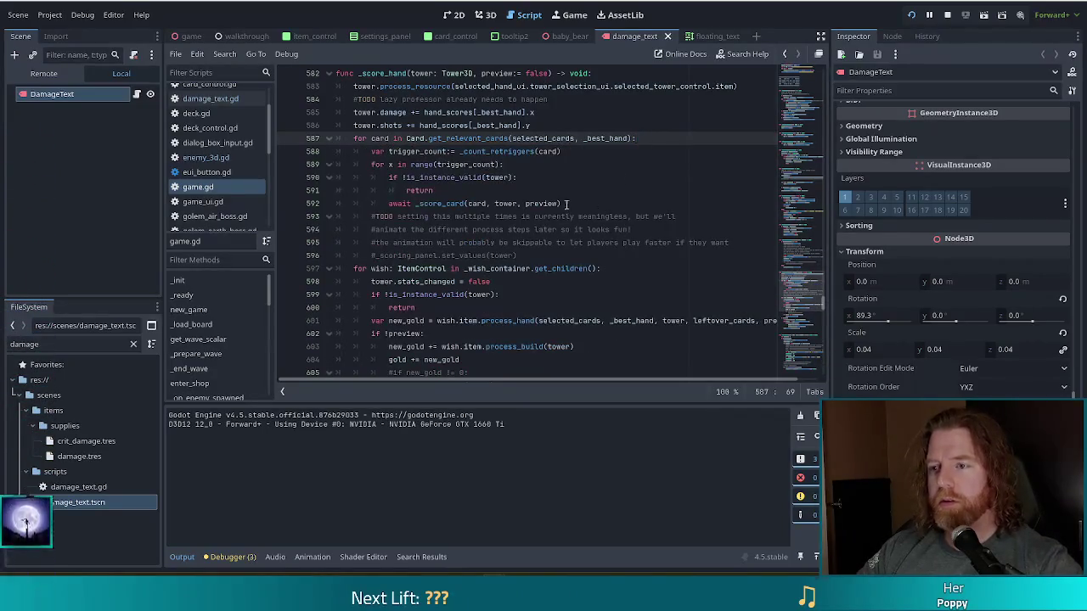
{"action": "left_click", "coordinate": [565, 204]}
{"action": "key", "text": "ctrl+v"}
{"action": "left_click", "coordinate": [422, 216]}
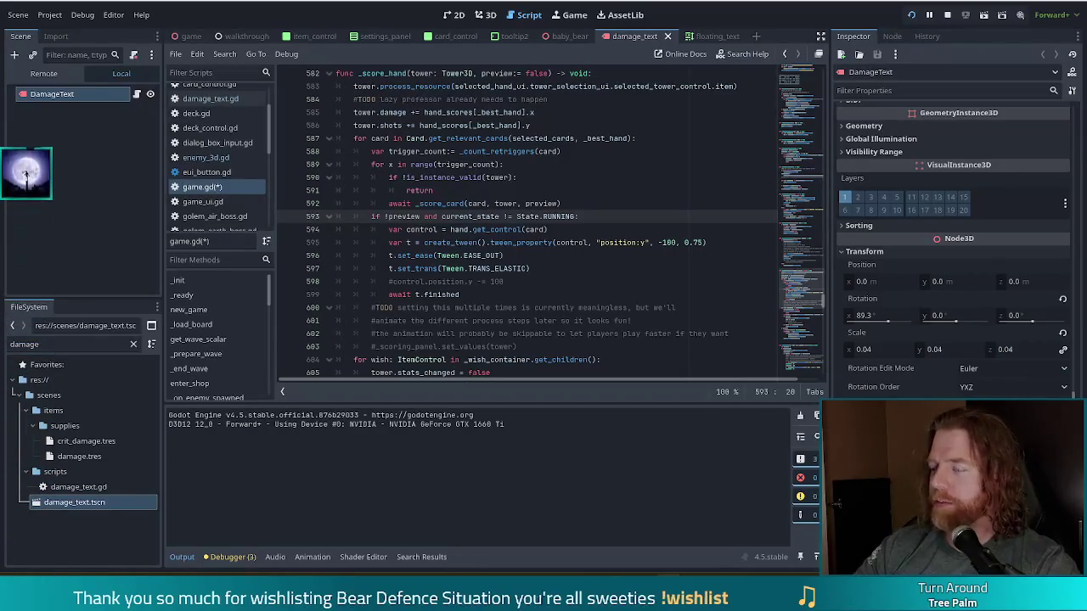
{"action": "left_click", "coordinate": [571, 216]}
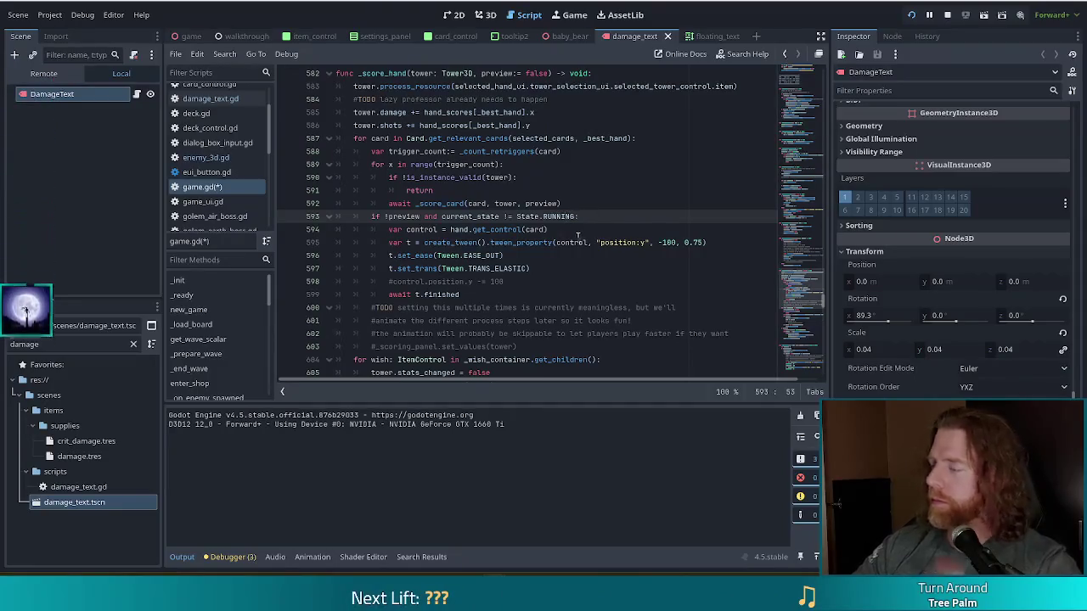
{"action": "left_click", "coordinate": [587, 243]}
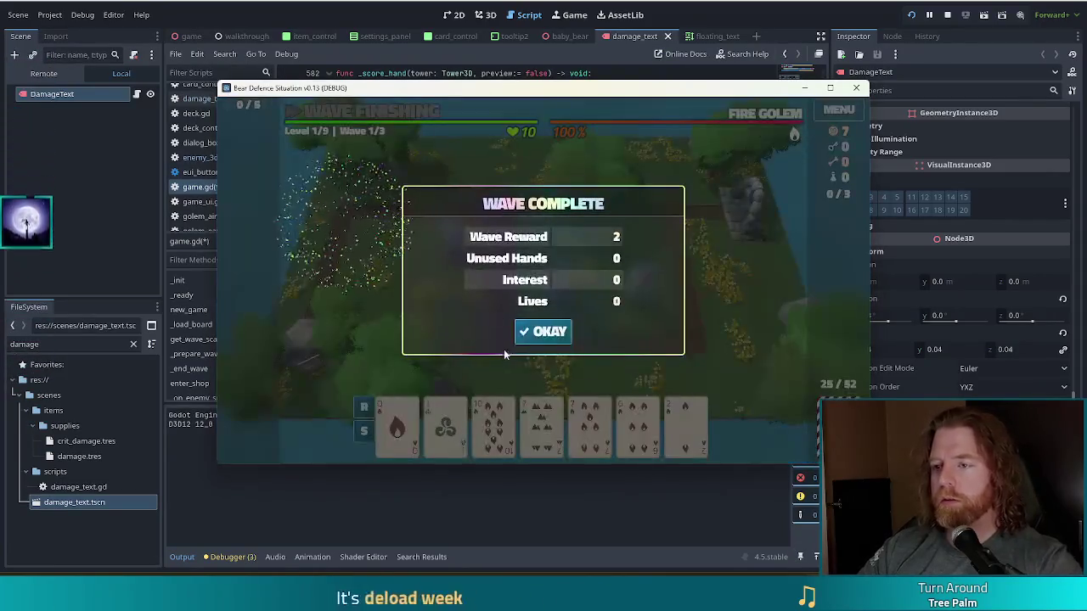
Step: Dismiss Wave Complete, discard twice, and select two Jacks and three 7s for a Full House
{"action": "left_click", "coordinate": [543, 331]}
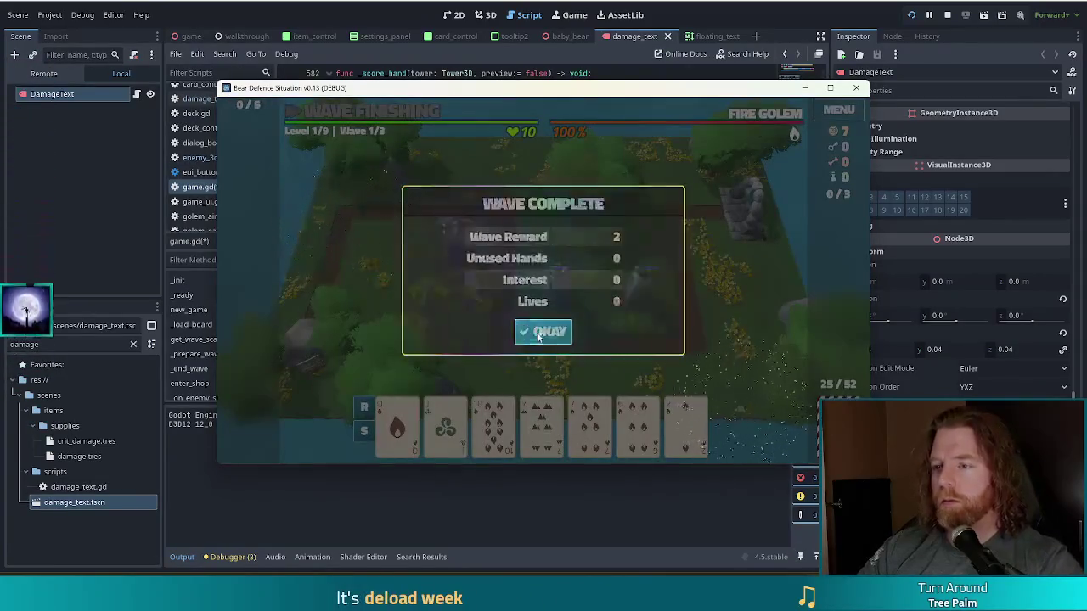
{"action": "left_click", "coordinate": [637, 422]}
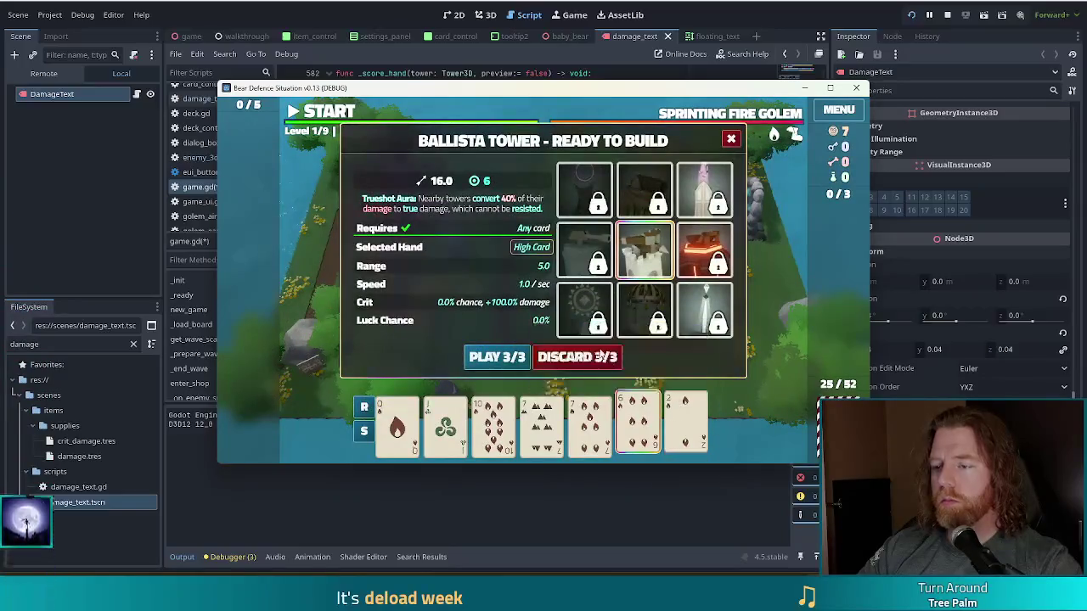
{"action": "left_click", "coordinate": [586, 359]}
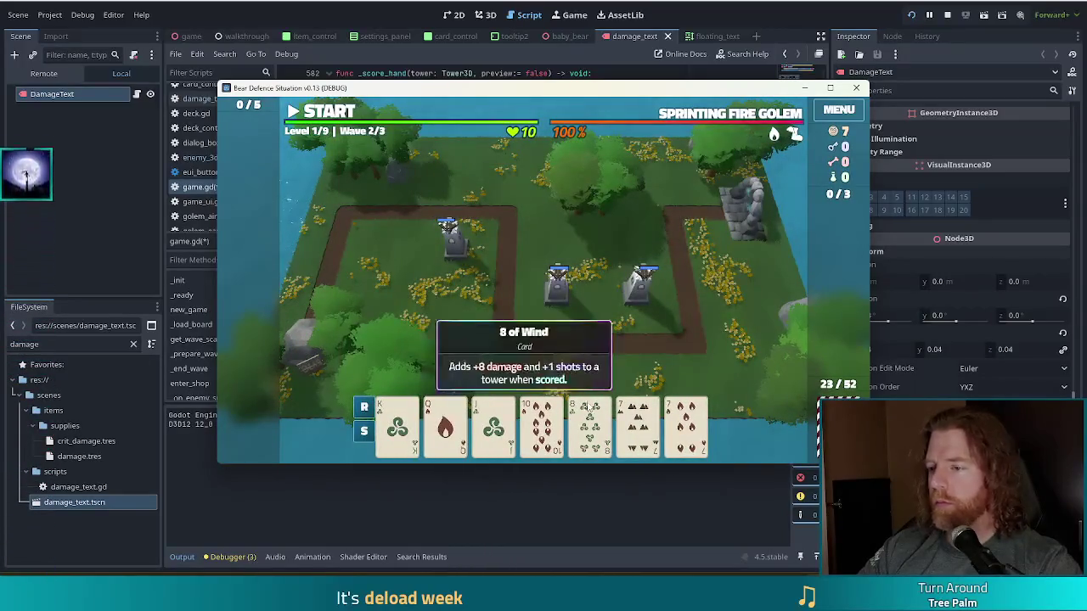
{"action": "left_click", "coordinate": [541, 424]}
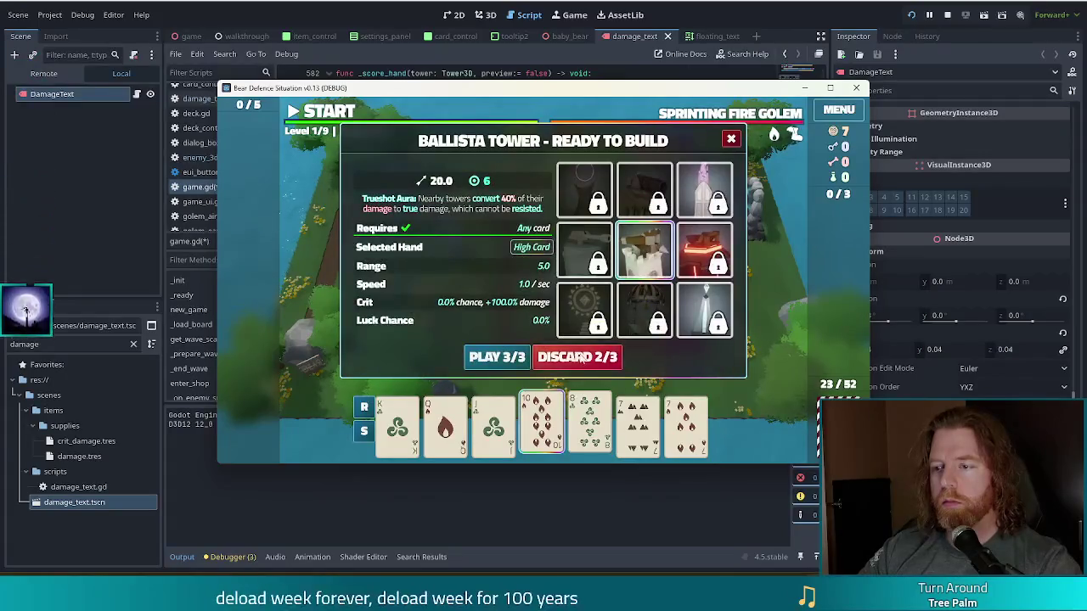
{"action": "left_click", "coordinate": [594, 355]}
{"action": "left_click", "coordinate": [493, 424]}
{"action": "left_click", "coordinate": [548, 429]}
{"action": "left_click", "coordinate": [589, 425]}
{"action": "left_click", "coordinate": [637, 424]}
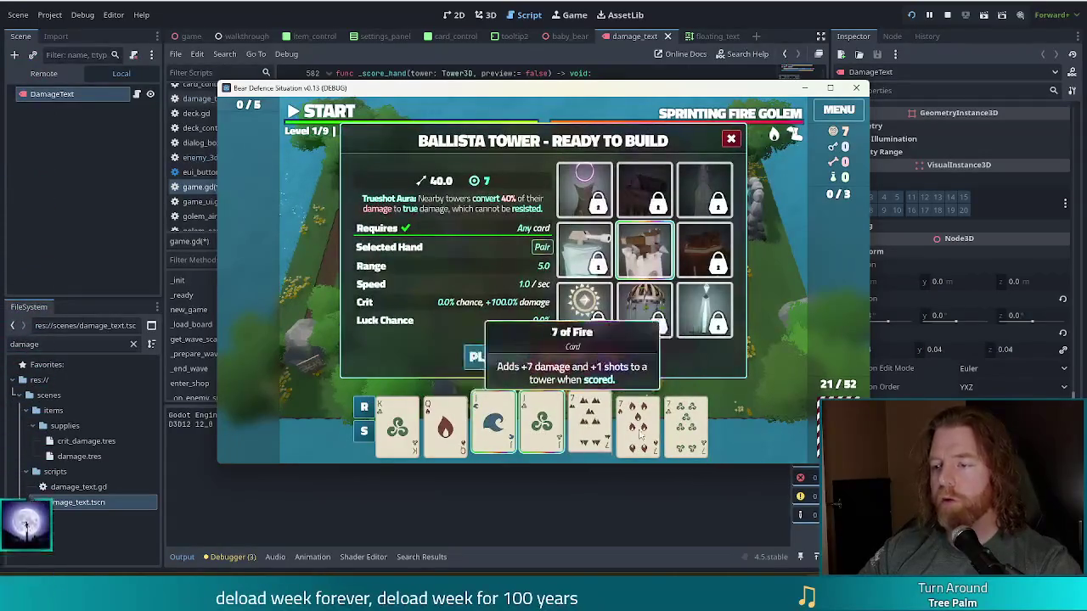
{"action": "left_click", "coordinate": [686, 425]}
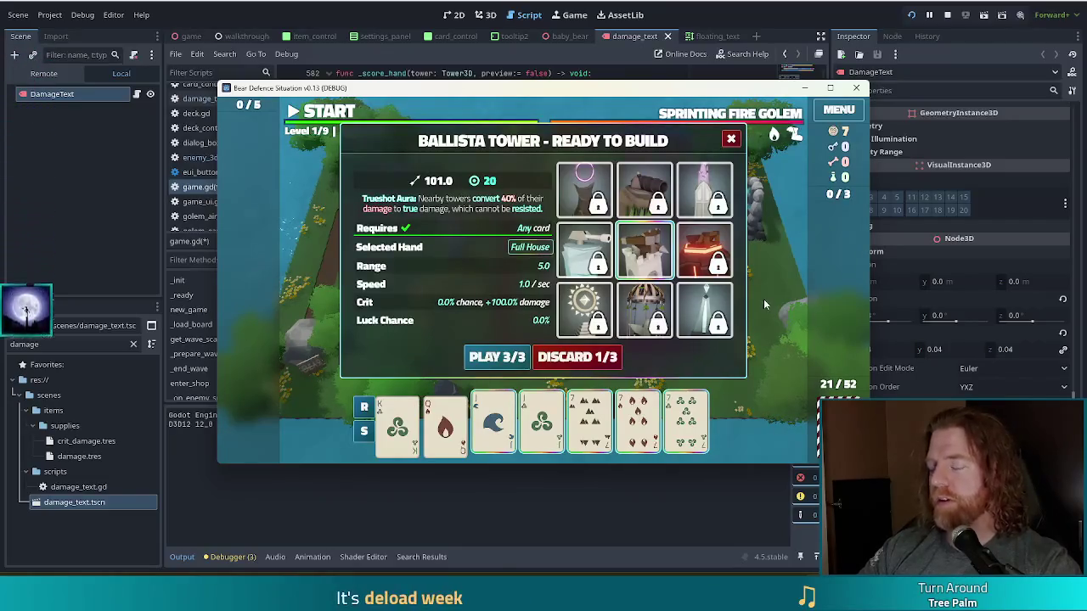
Step: Play the Full House, place the Ballista tower on the map, and return to game.gd
{"action": "left_click", "coordinate": [497, 357]}
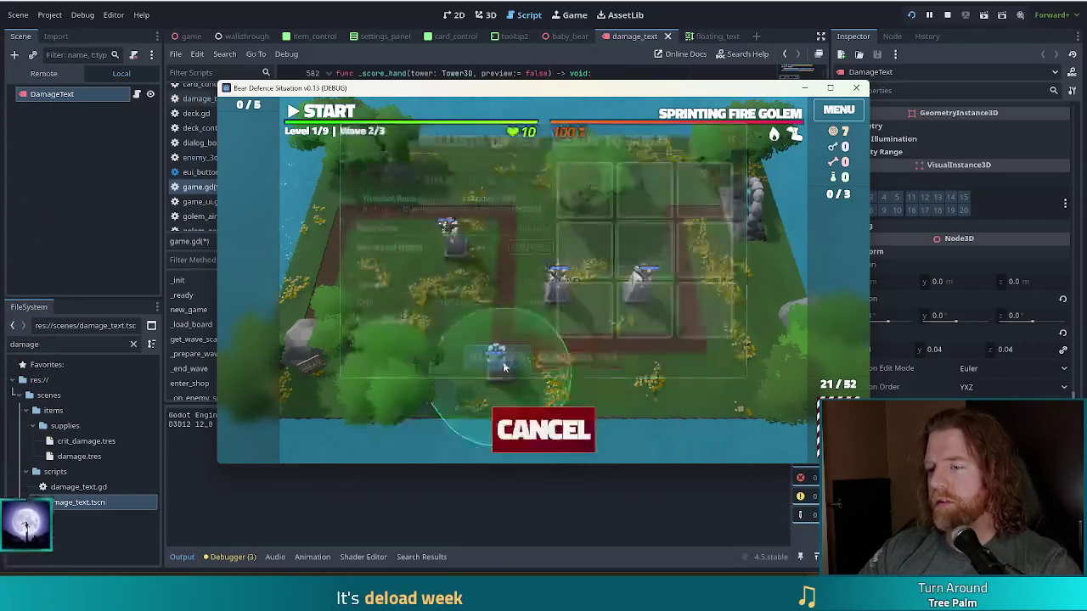
{"action": "left_click", "coordinate": [585, 233]}
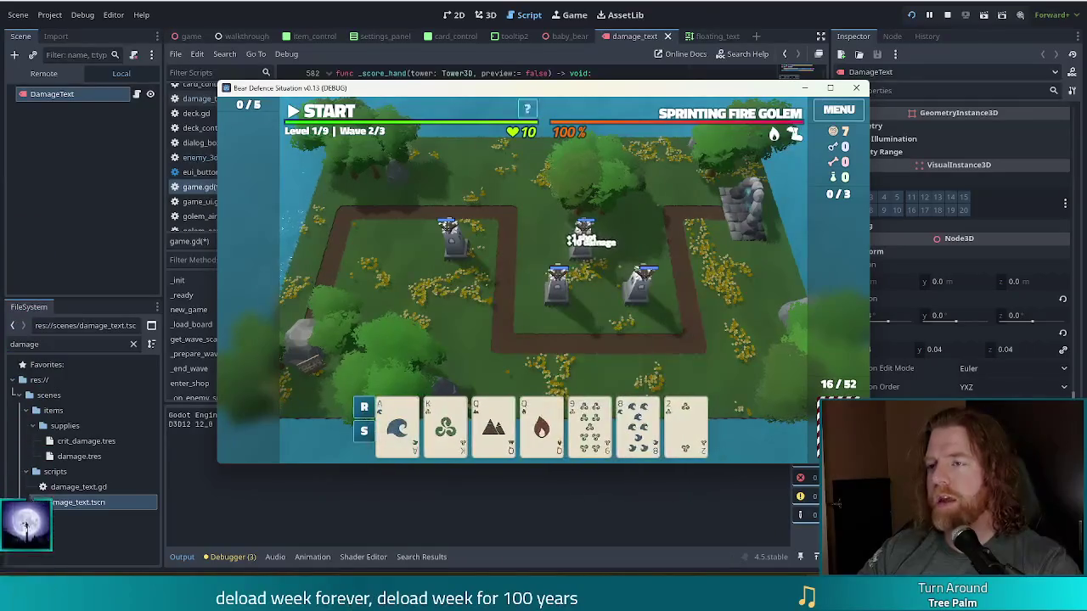
{"action": "left_click", "coordinate": [696, 15]}
{"action": "left_click", "coordinate": [497, 255]}
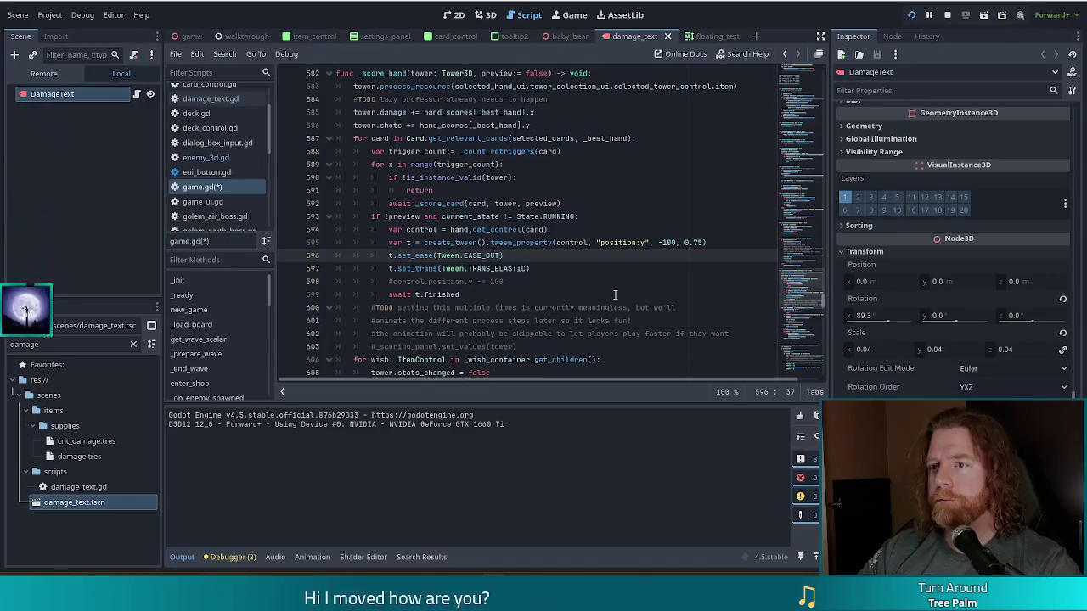
Step: Review the trigger loop's _score_card call and current_state reference, then save game.gd
{"action": "left_click", "coordinate": [460, 191]}
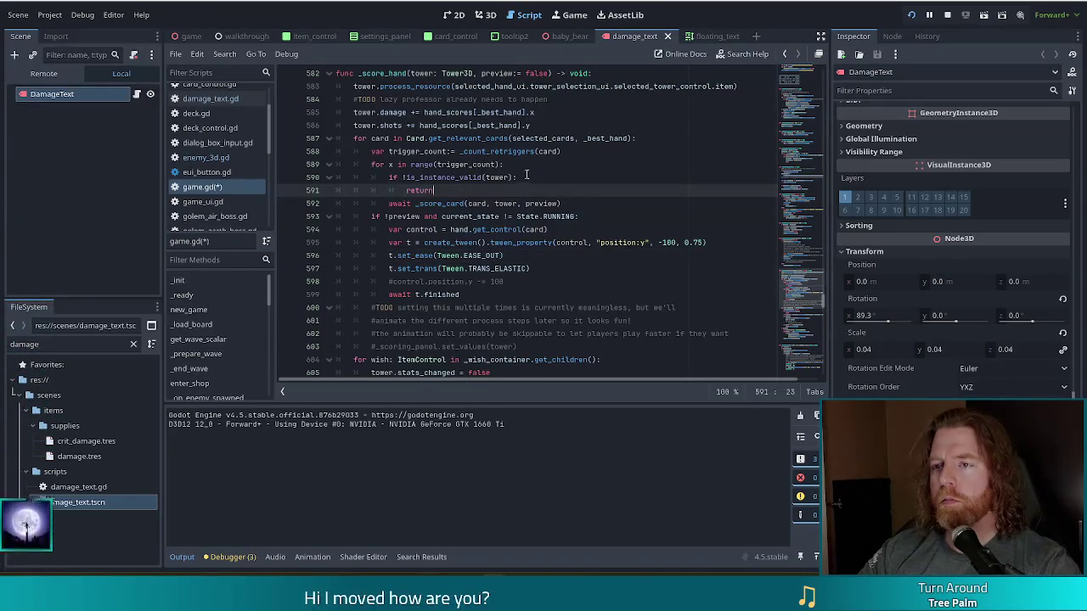
{"action": "left_click", "coordinate": [443, 203]}
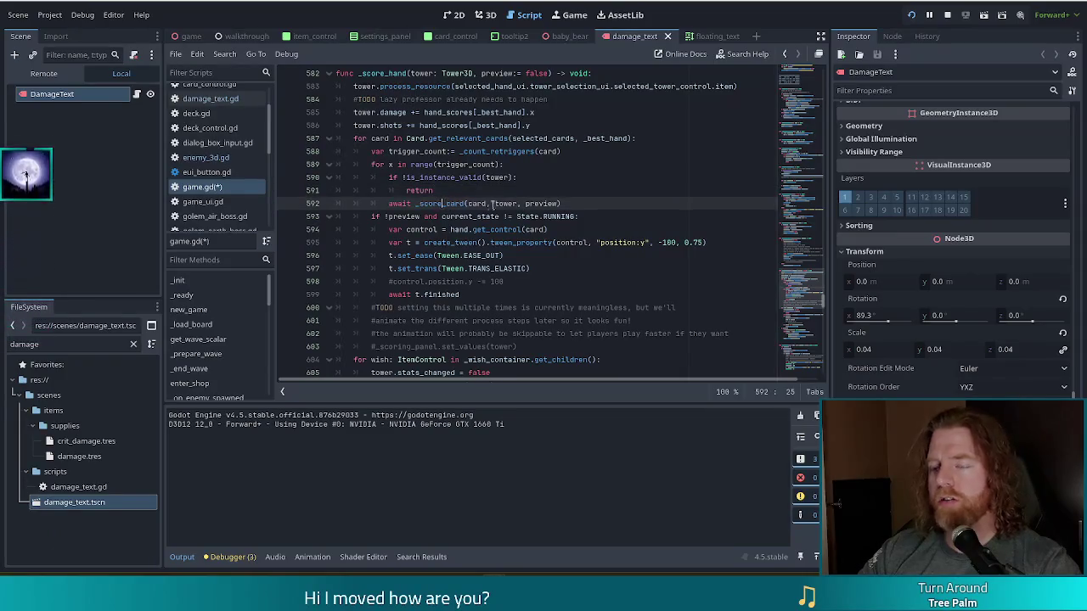
{"action": "mouse_move", "coordinate": [536, 203]}
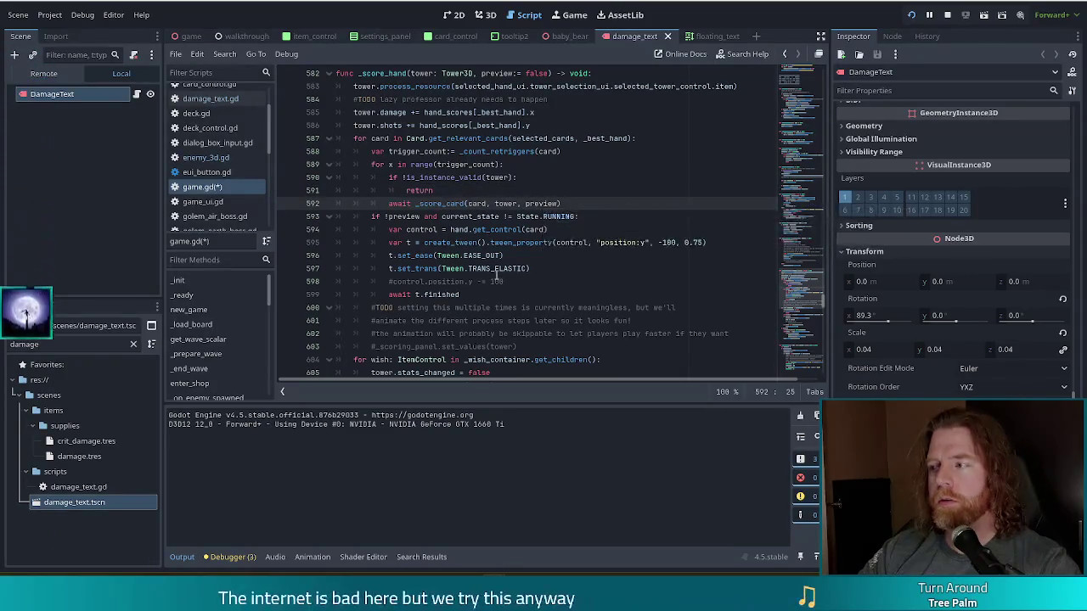
{"action": "mouse_move", "coordinate": [483, 274]}
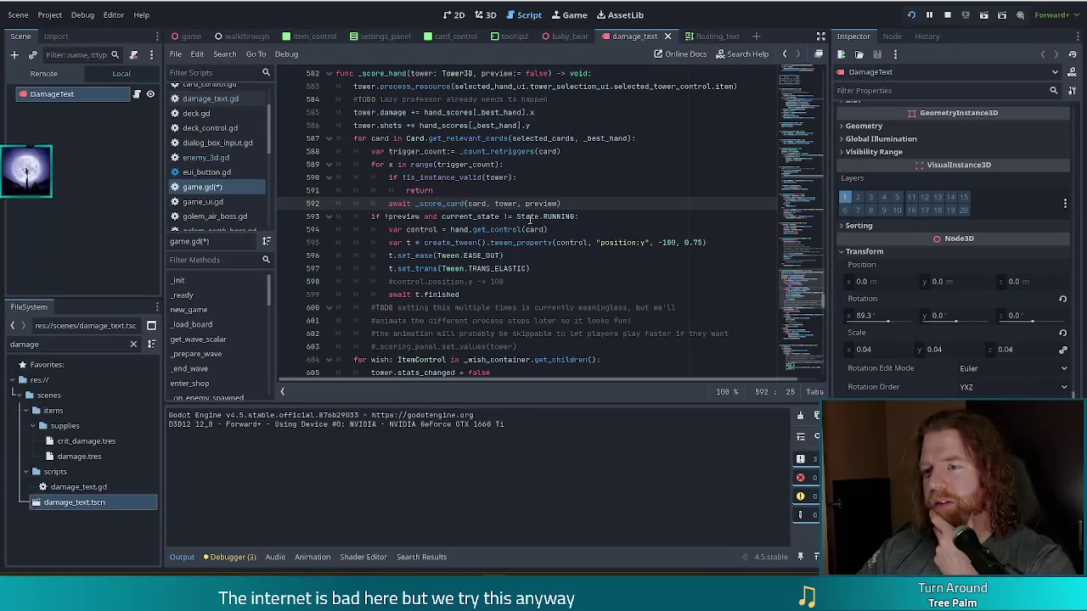
{"action": "left_click", "coordinate": [454, 221]}
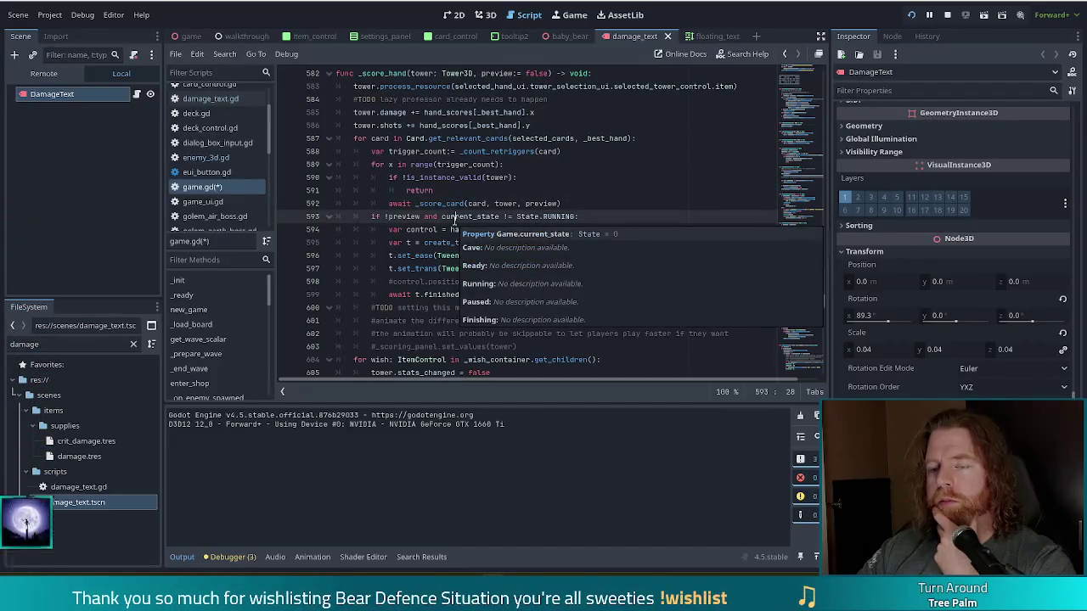
{"action": "left_click", "coordinate": [463, 205]}
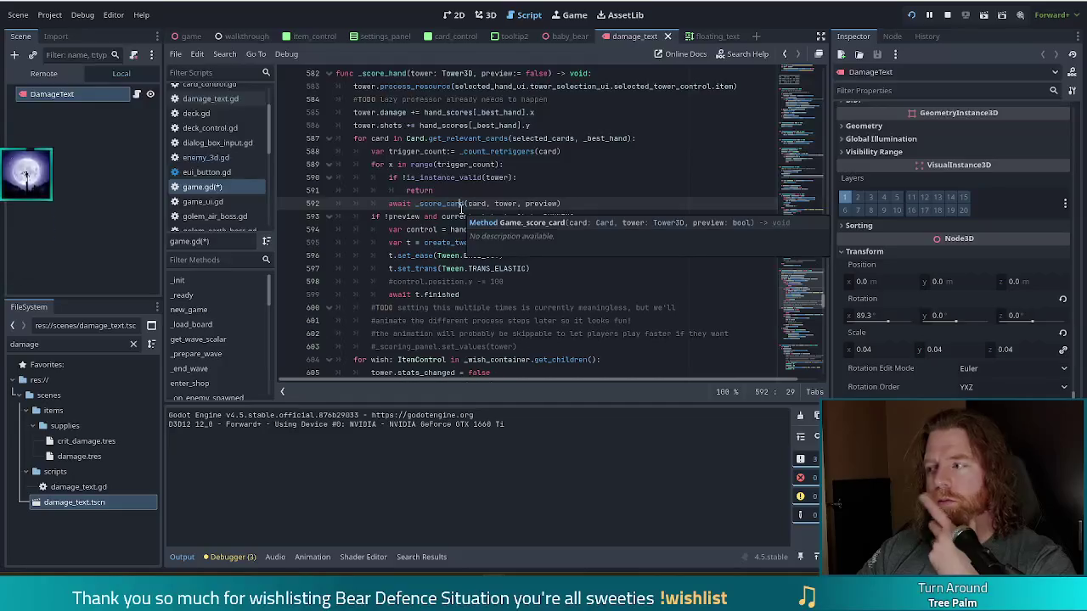
{"action": "left_click", "coordinate": [514, 167]}
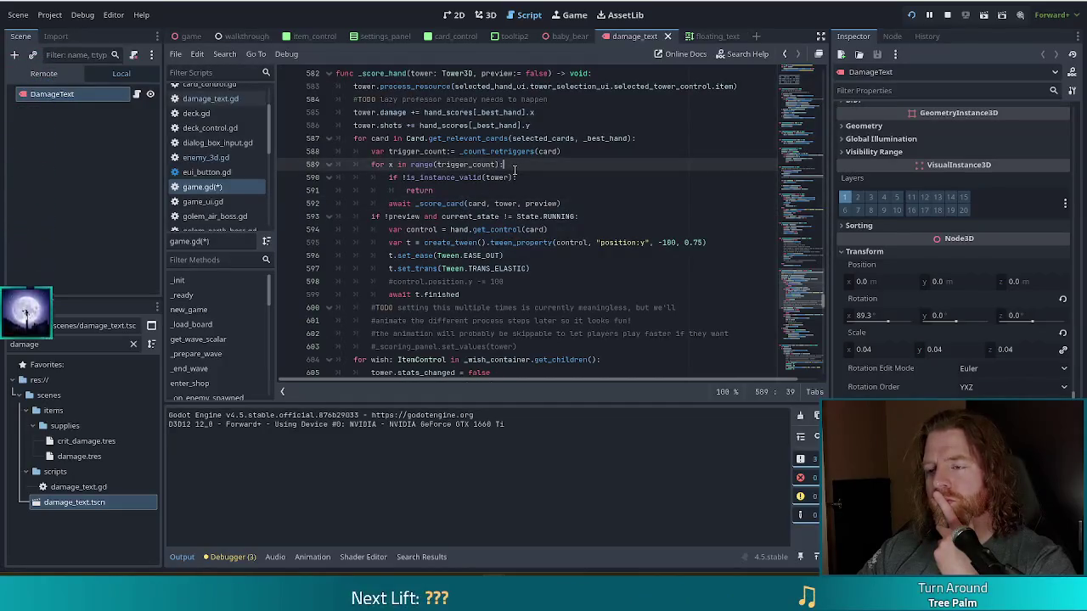
{"action": "key", "text": "ctrl+s"}
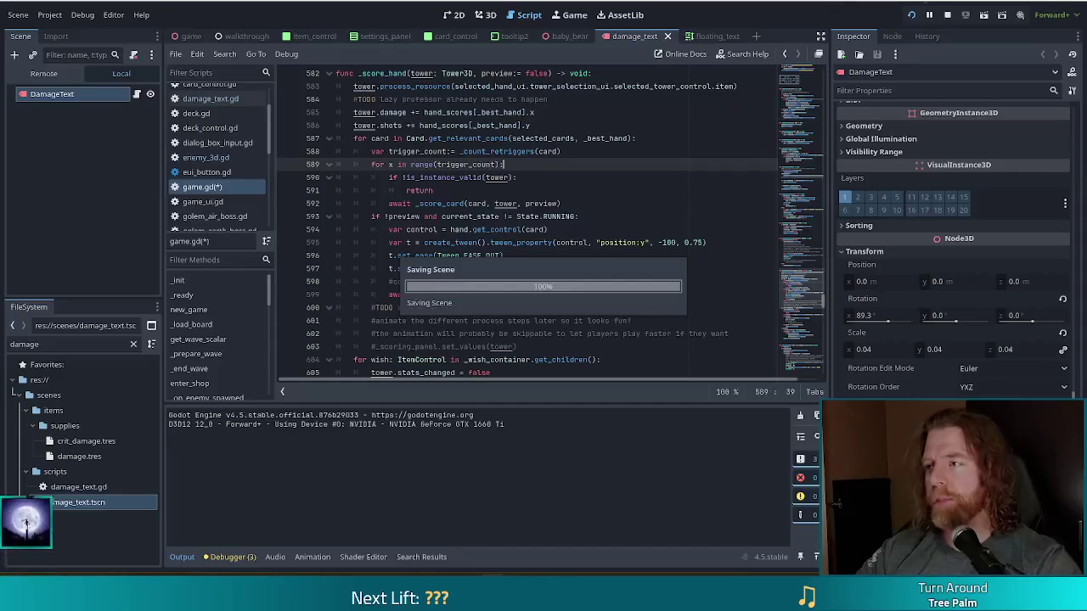
Step: Run the project and start a new game from the main menu
{"action": "left_click", "coordinate": [912, 16]}
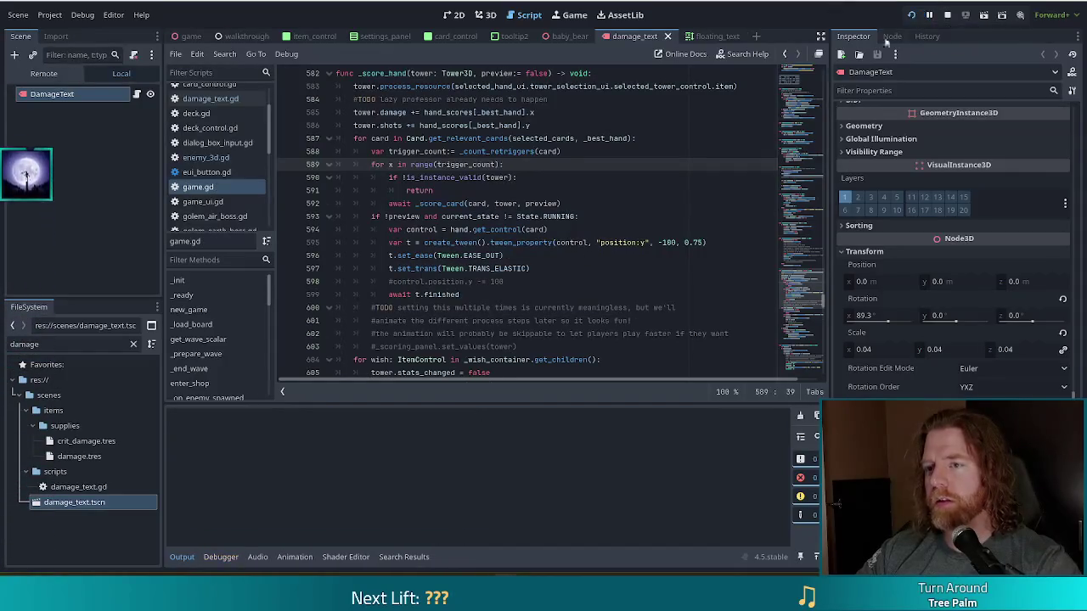
{"action": "left_click", "coordinate": [408, 13]}
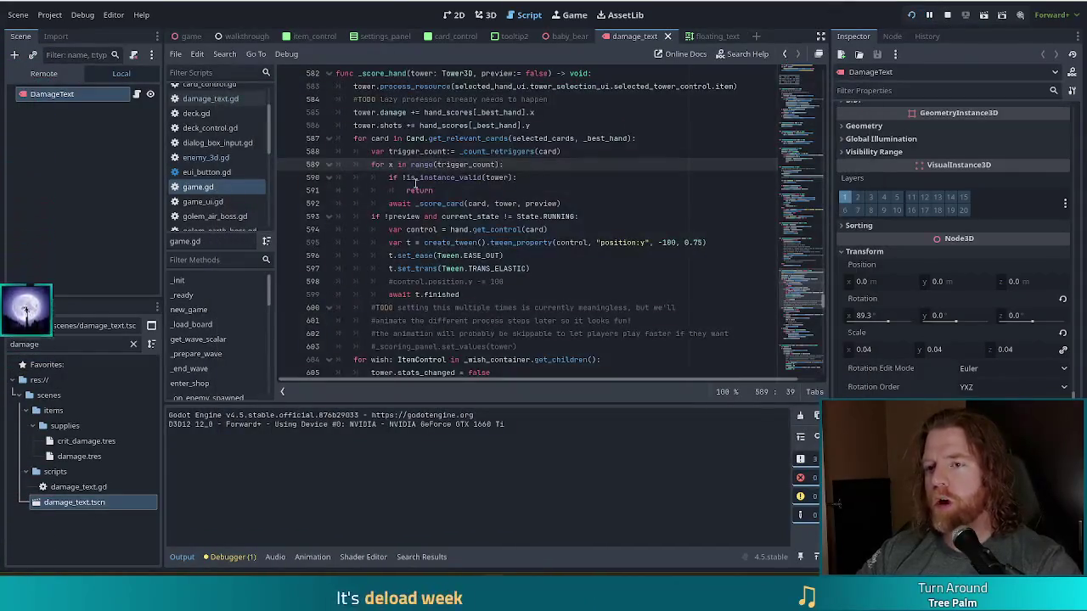
{"action": "left_click", "coordinate": [435, 204]}
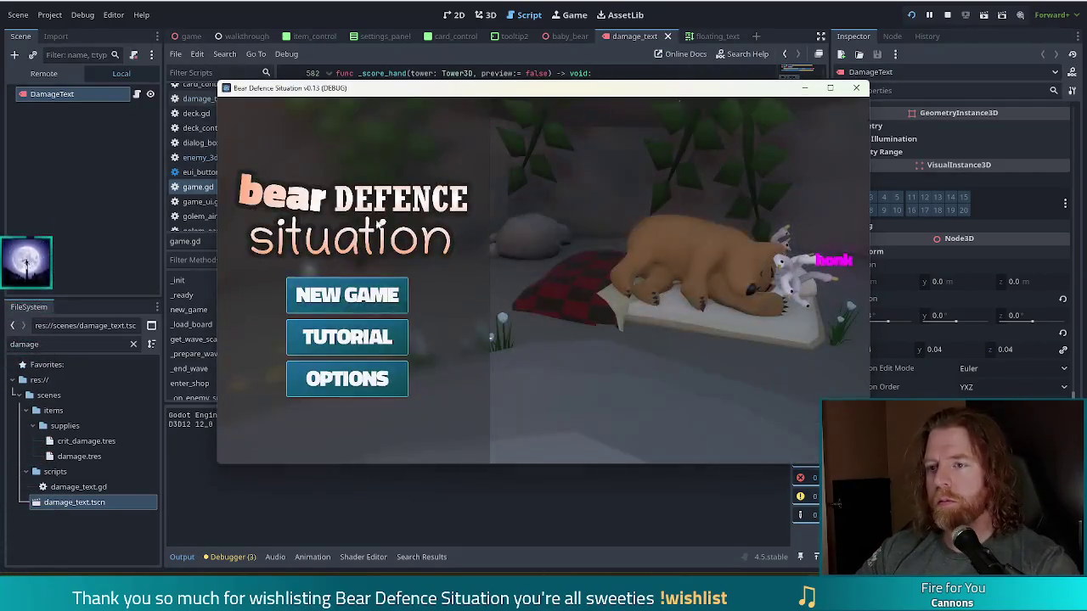
{"action": "left_click", "coordinate": [374, 287]}
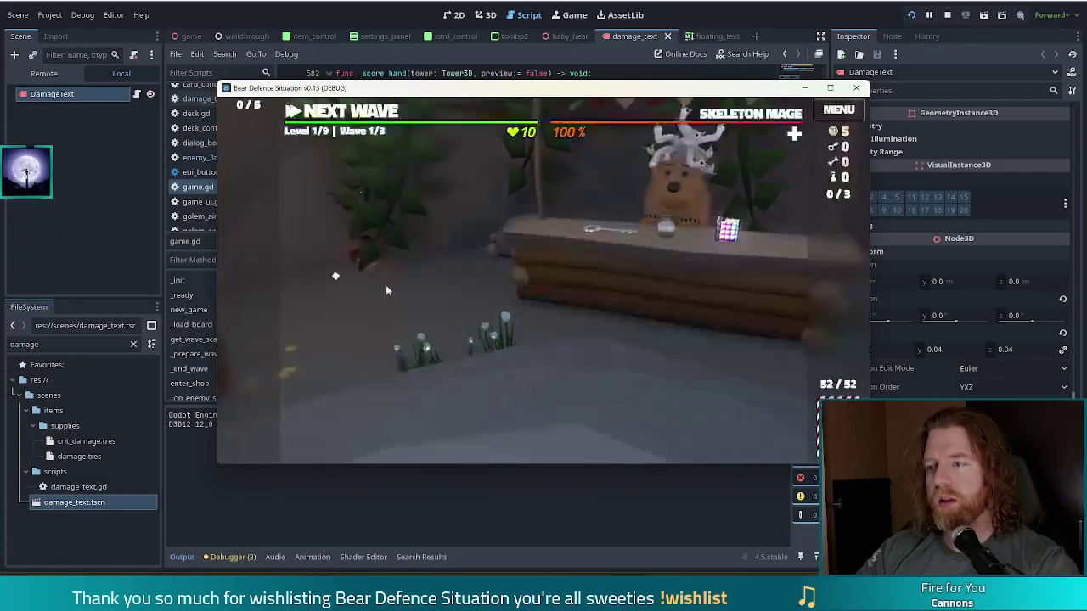
Step: Resume past the debugger break, build and place a Ballista tower, then stop the game
{"action": "left_click", "coordinate": [342, 111]}
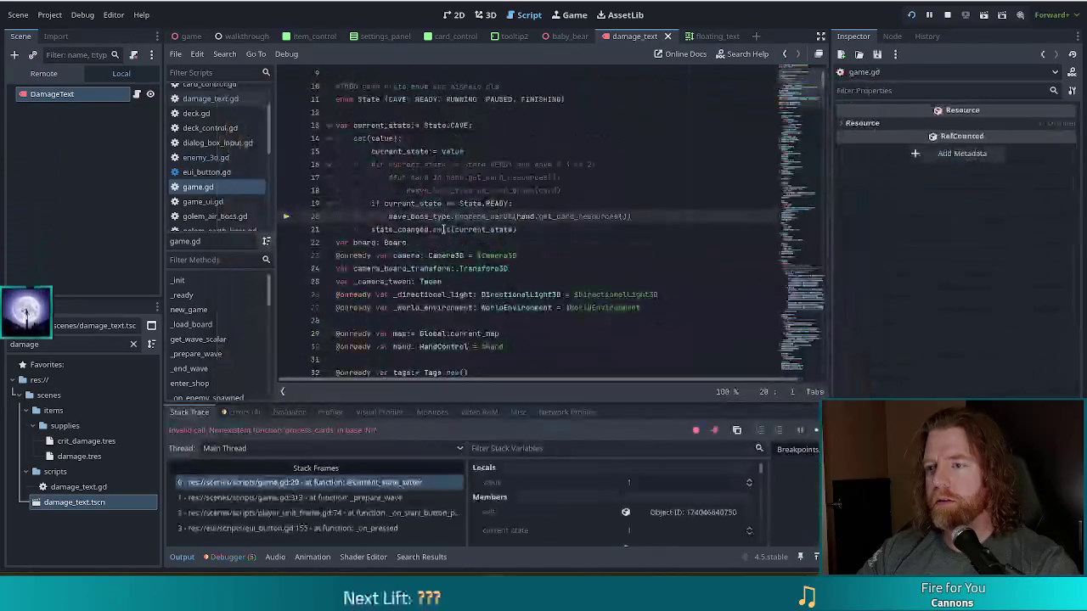
{"action": "left_click", "coordinate": [816, 430]}
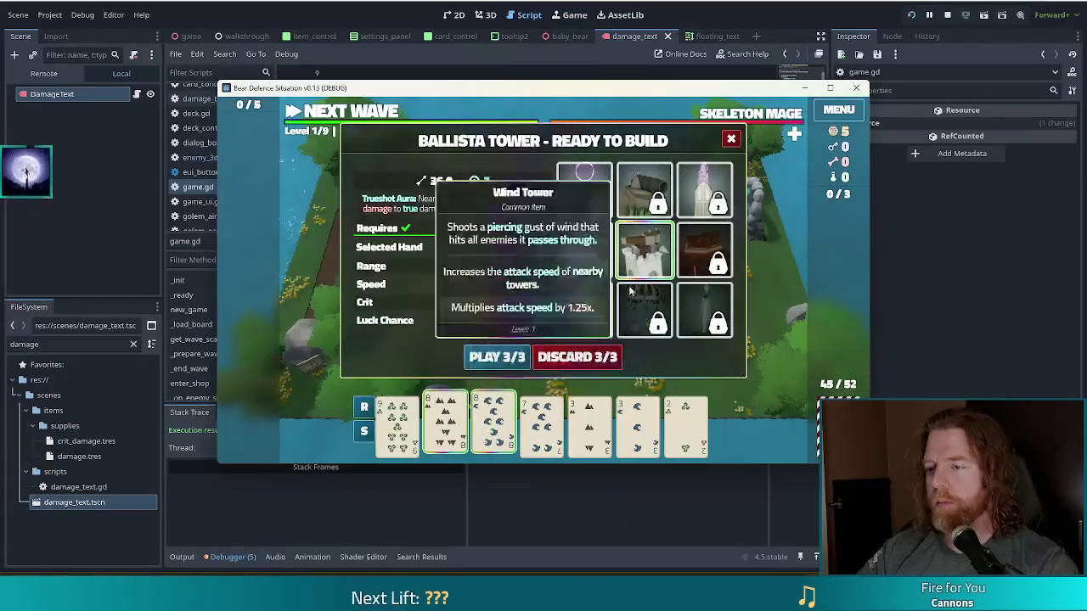
{"action": "left_click", "coordinate": [498, 356]}
{"action": "left_click", "coordinate": [558, 292]}
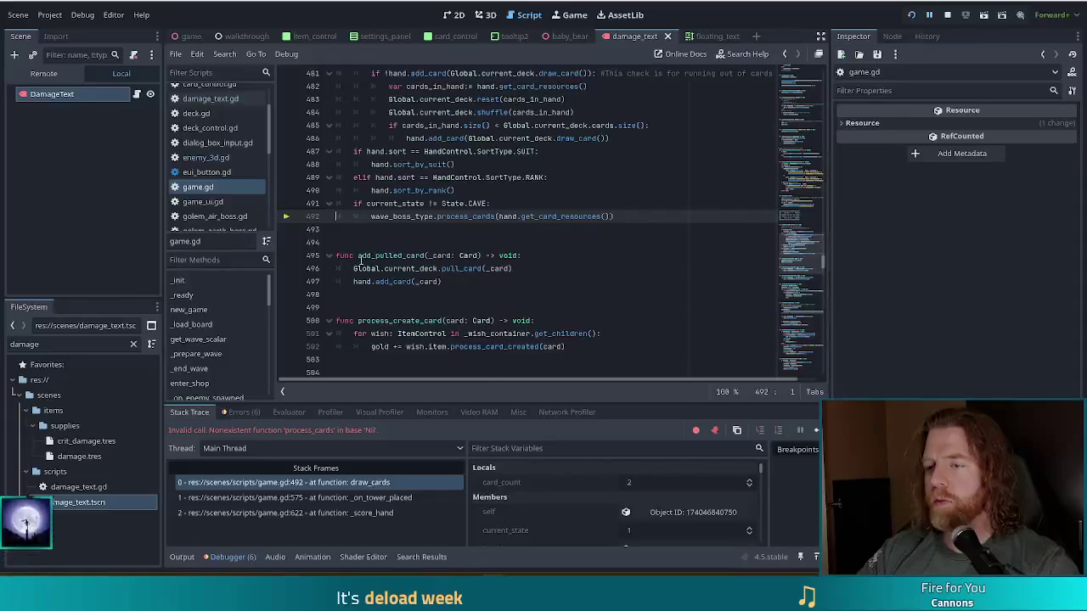
{"action": "left_click", "coordinate": [947, 14]}
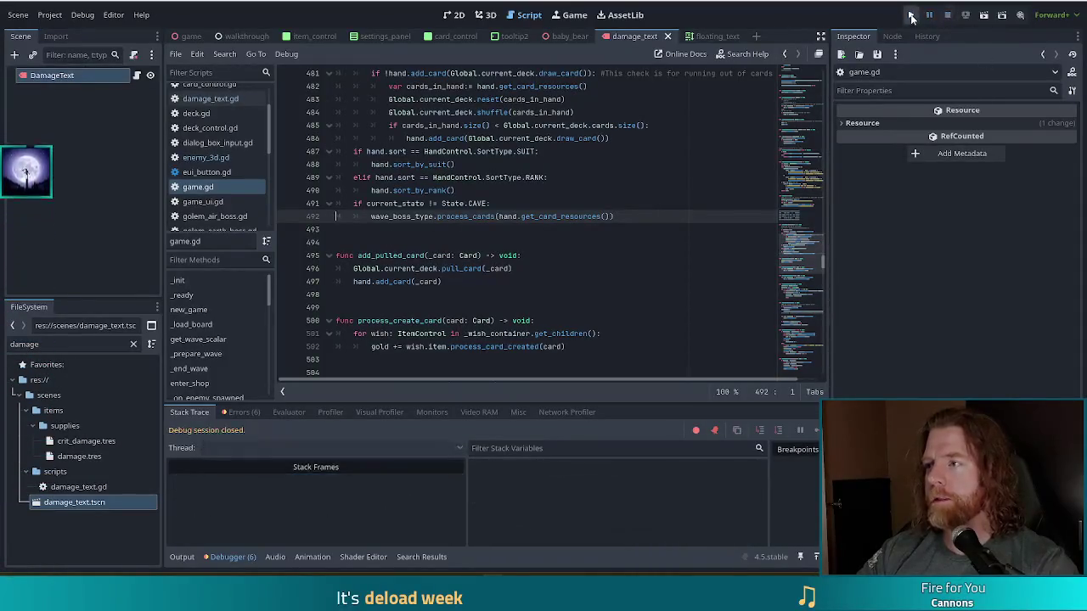
Step: Run the project again to reach the Bear Defence Situation title menu
{"action": "left_click", "coordinate": [912, 15]}
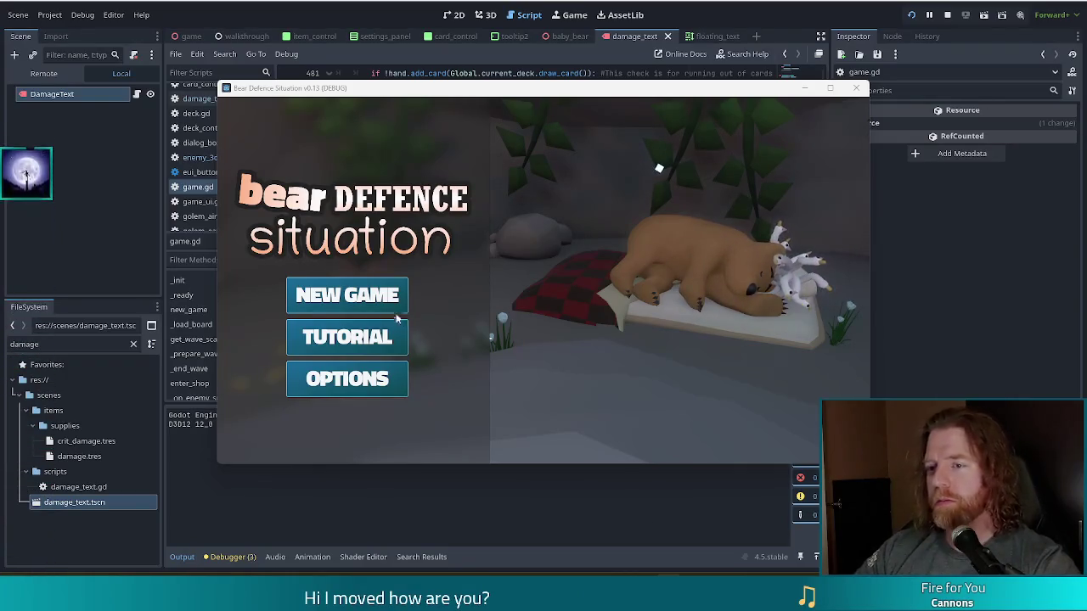
Step: Start a new game, leave the shop, and place a first Ballista tower
{"action": "left_click", "coordinate": [366, 293]}
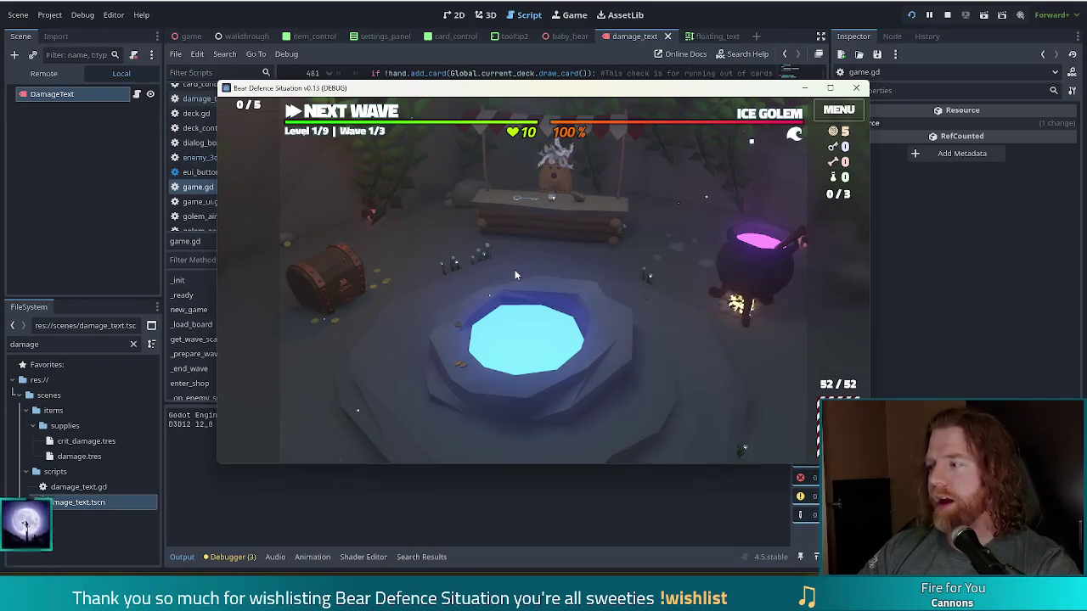
{"action": "left_click", "coordinate": [369, 111]}
{"action": "left_click", "coordinate": [443, 414]}
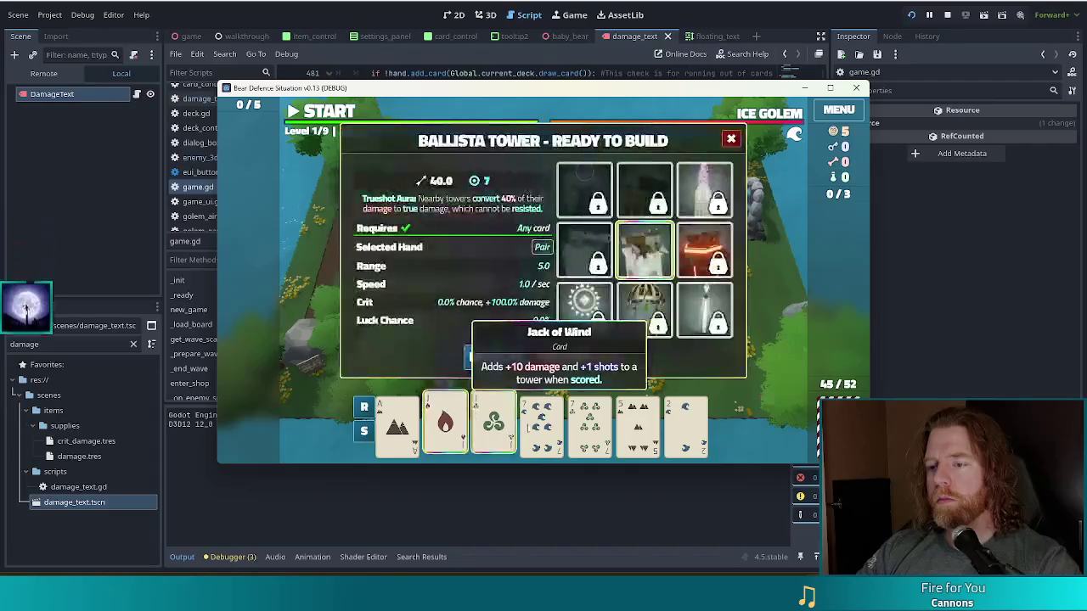
{"action": "left_click", "coordinate": [497, 357]}
{"action": "left_click", "coordinate": [584, 289]}
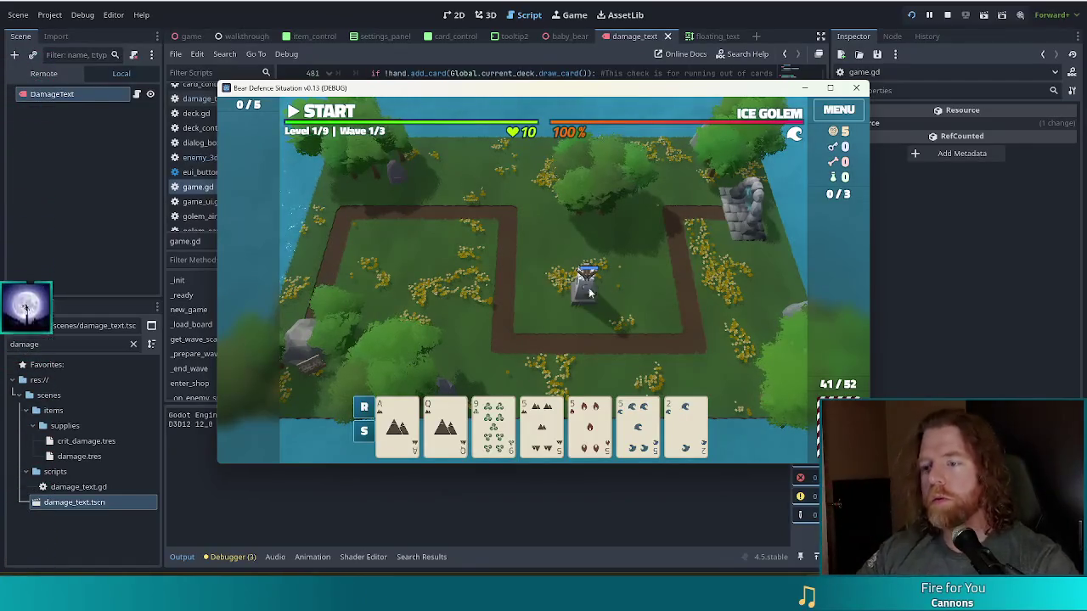
Step: Play a Three of a Kind hand and place a second Ballista beside the first
{"action": "left_click", "coordinate": [546, 413]}
{"action": "left_click", "coordinate": [498, 356]}
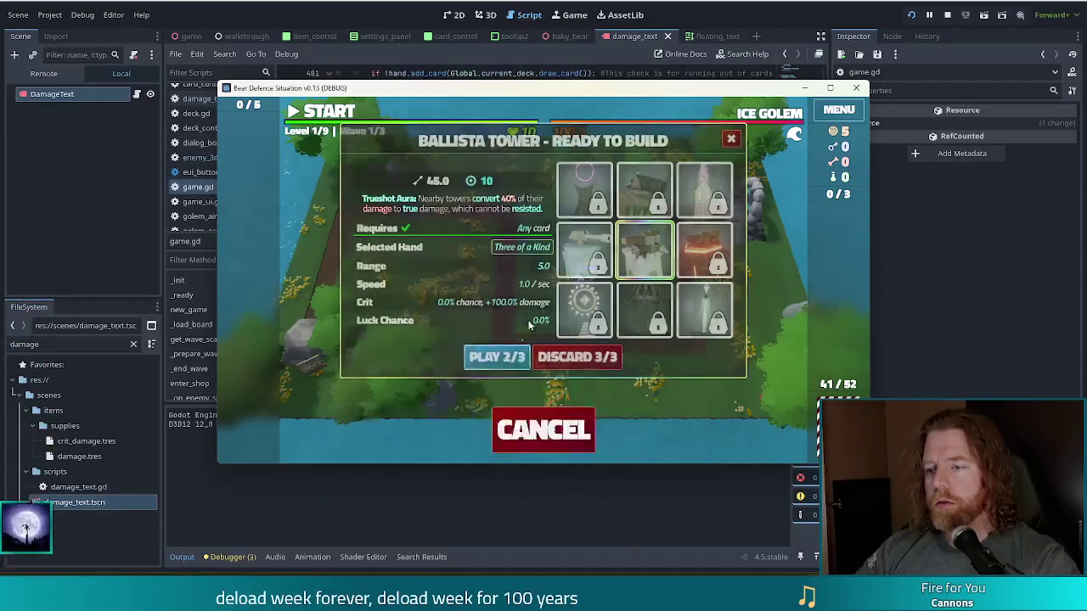
{"action": "left_click", "coordinate": [641, 287]}
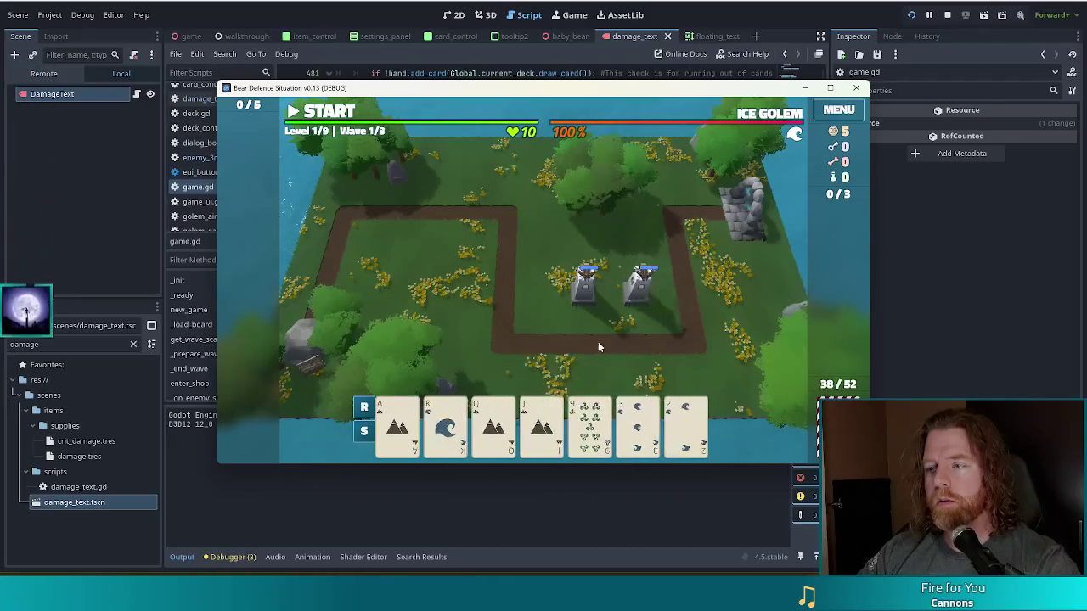
{"action": "key", "text": "alt+Tab"}
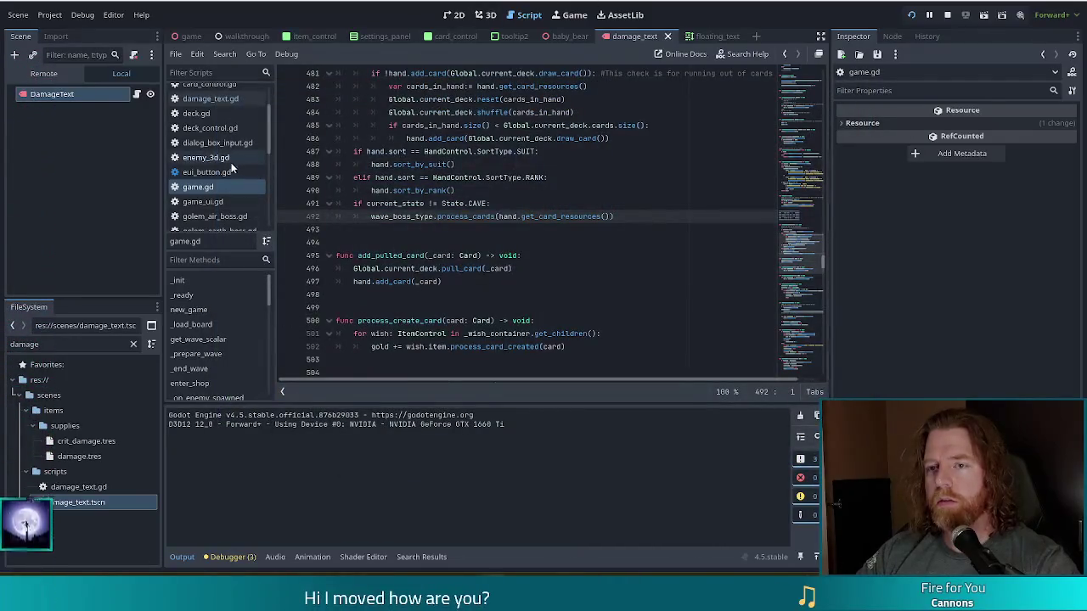
Step: Open damage_text.gd and check the randf_range velocity line 13 in _ready
{"action": "left_click", "coordinate": [211, 99]}
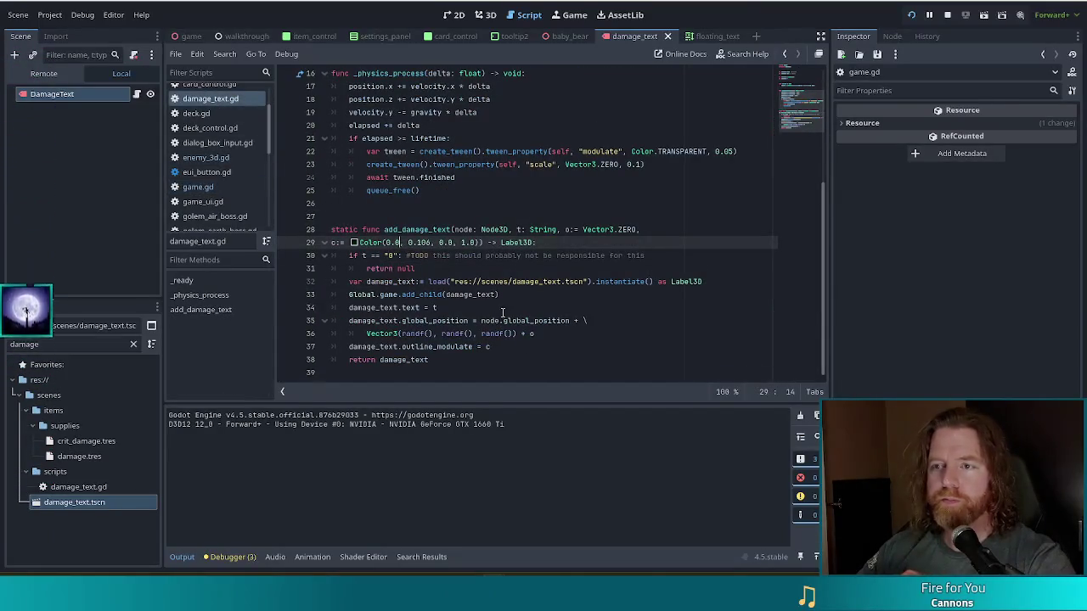
{"action": "scroll", "coordinate": [482, 276], "scroll_direction": "up", "scroll_amount": 5}
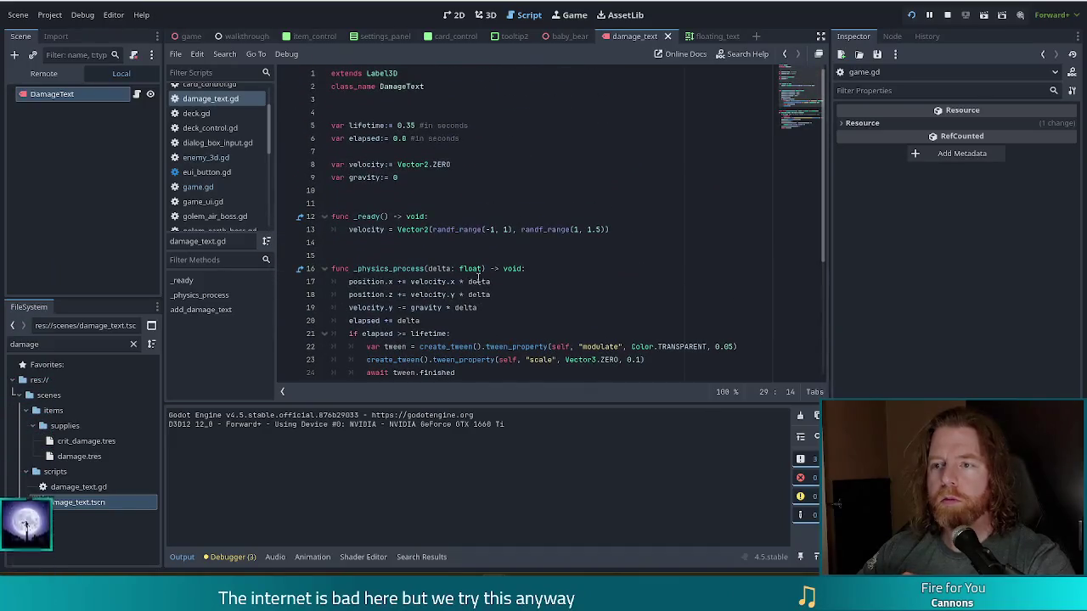
{"action": "left_click", "coordinate": [492, 229]}
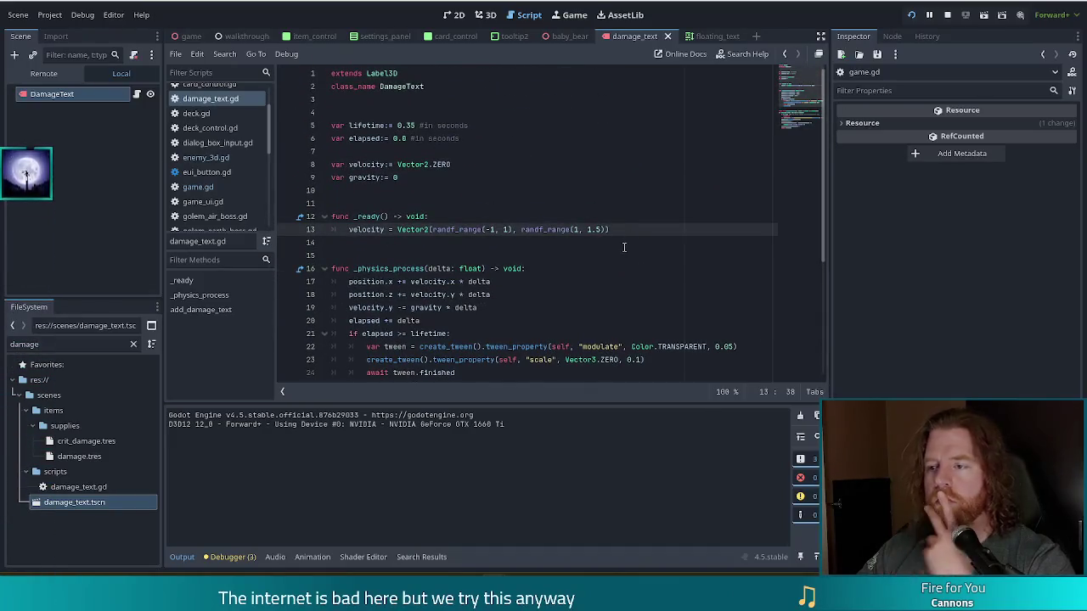
{"action": "mouse_move", "coordinate": [538, 231]}
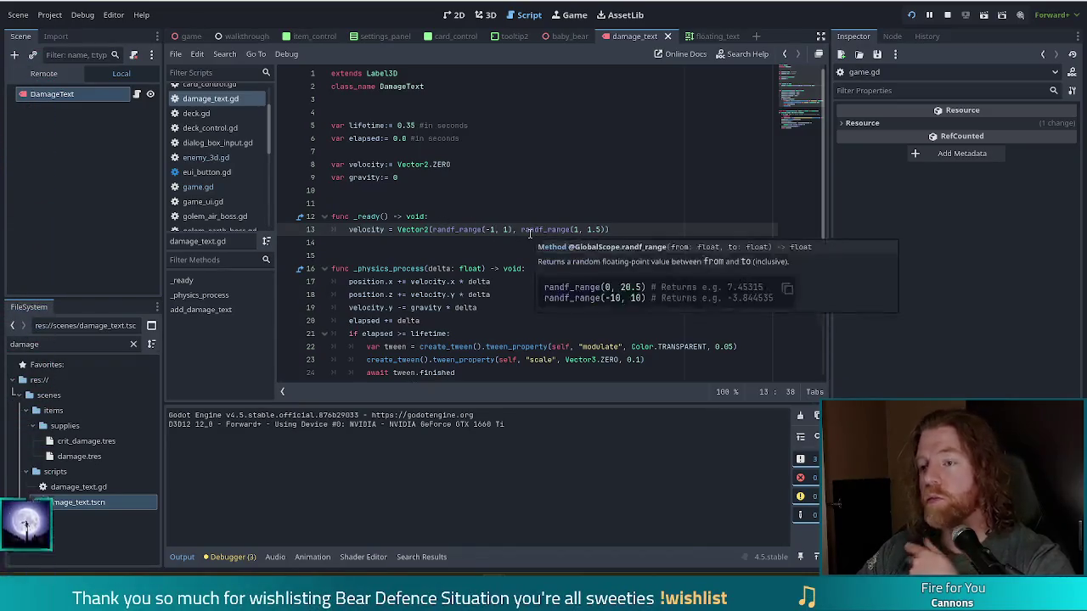
{"action": "left_click", "coordinate": [511, 230]}
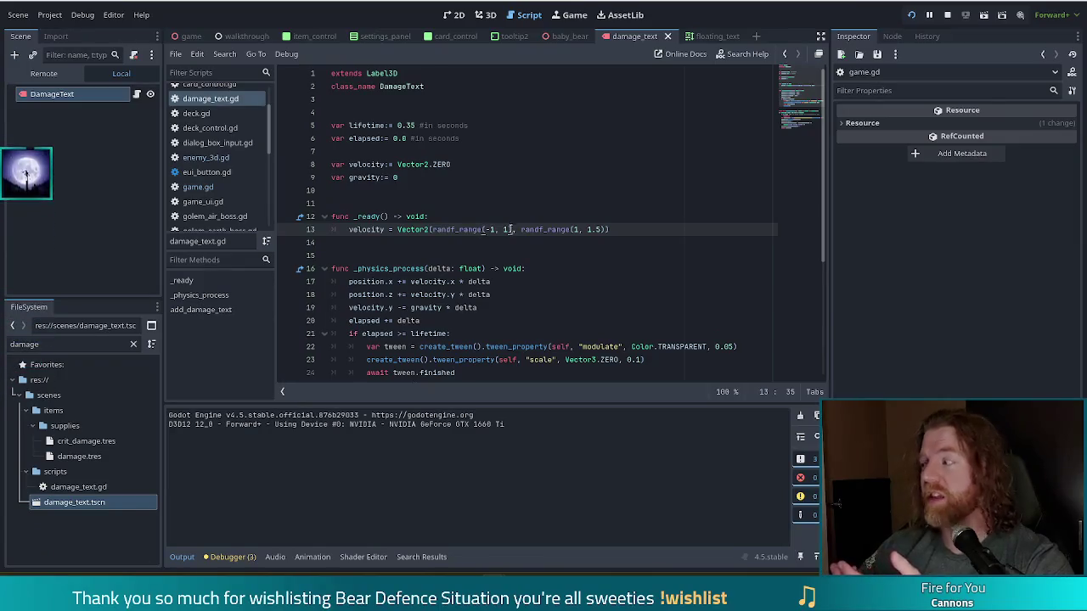
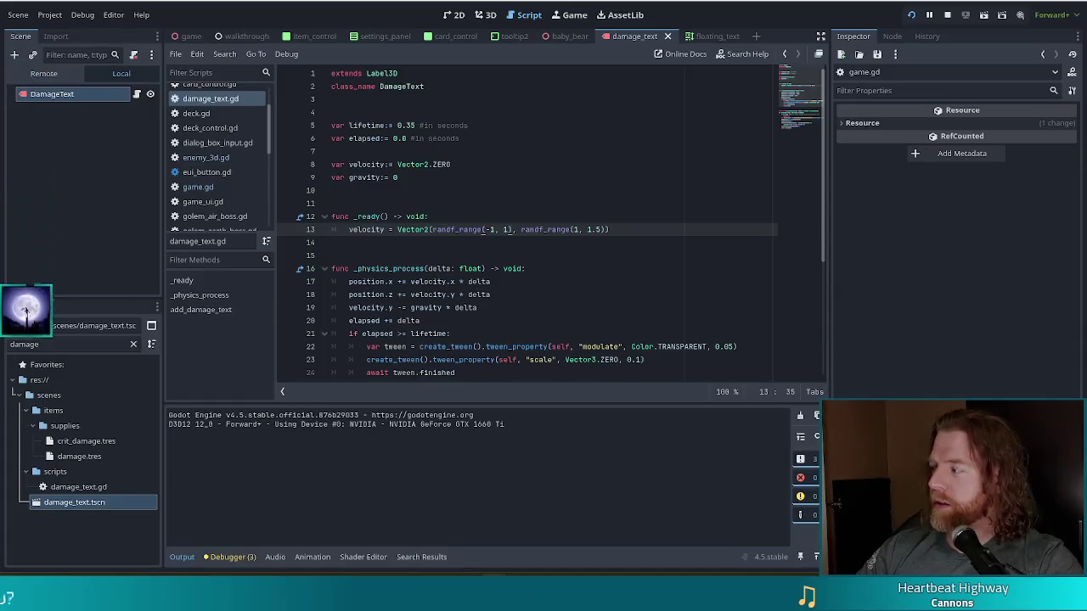
Step: Put the caret at the ends of lines 13 and 17 in damage_text.gd
{"action": "left_click", "coordinate": [615, 230]}
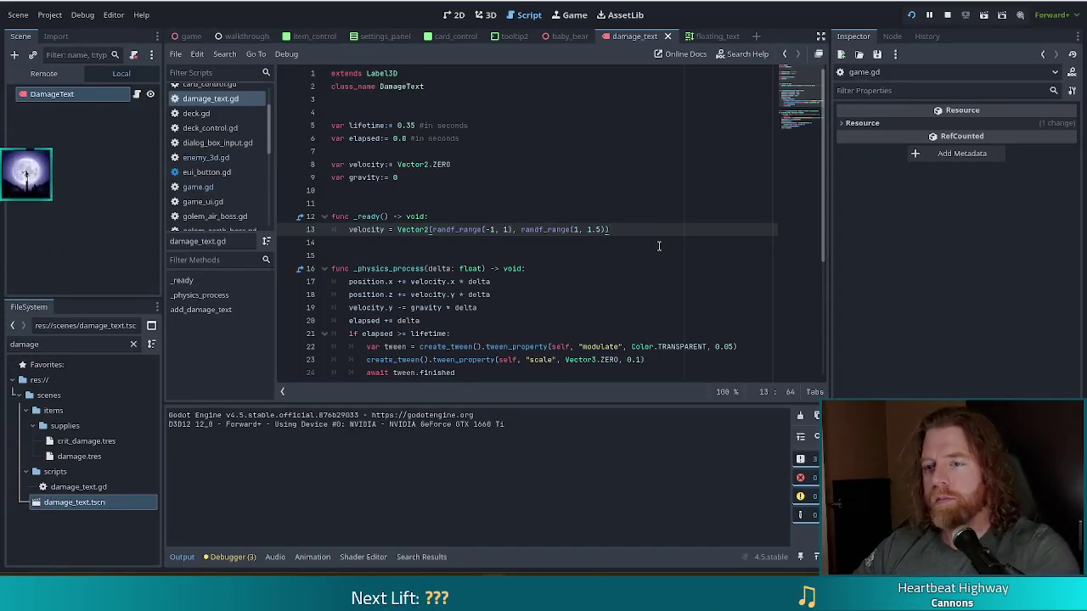
{"action": "left_click", "coordinate": [533, 281]}
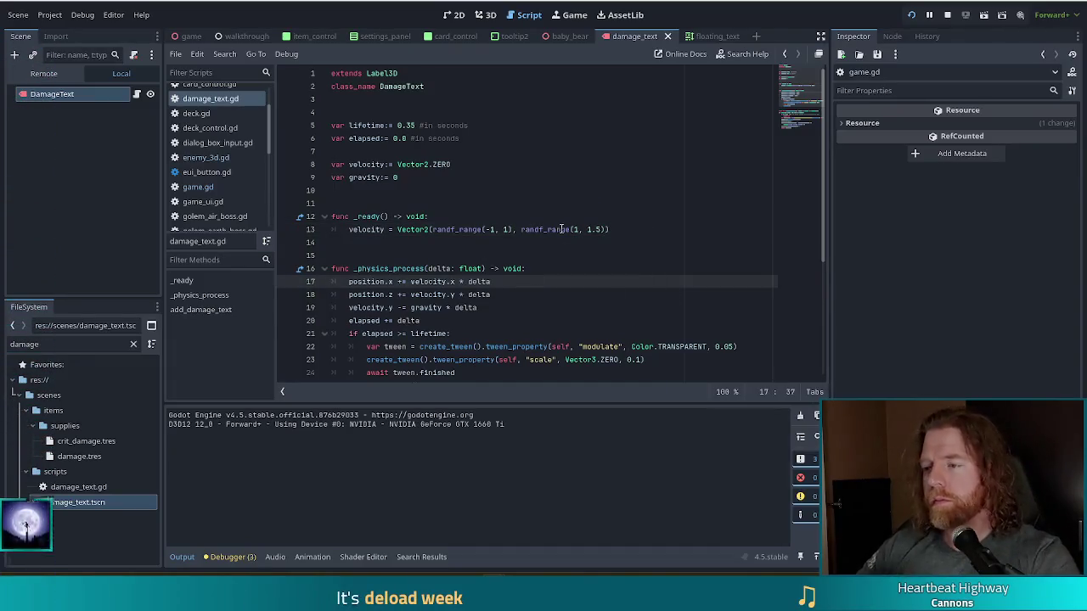
{"action": "mouse_move", "coordinate": [544, 228]}
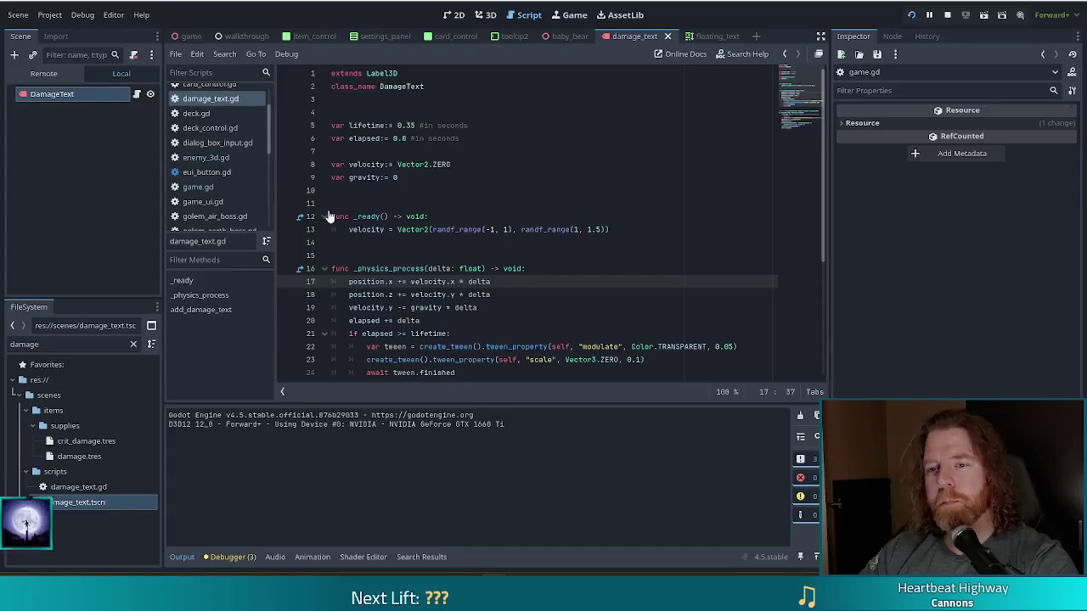
Step: Switch to game.gd, compare briefly with damage_text.gd, and place the caret at line 22's end
{"action": "left_click", "coordinate": [198, 187]}
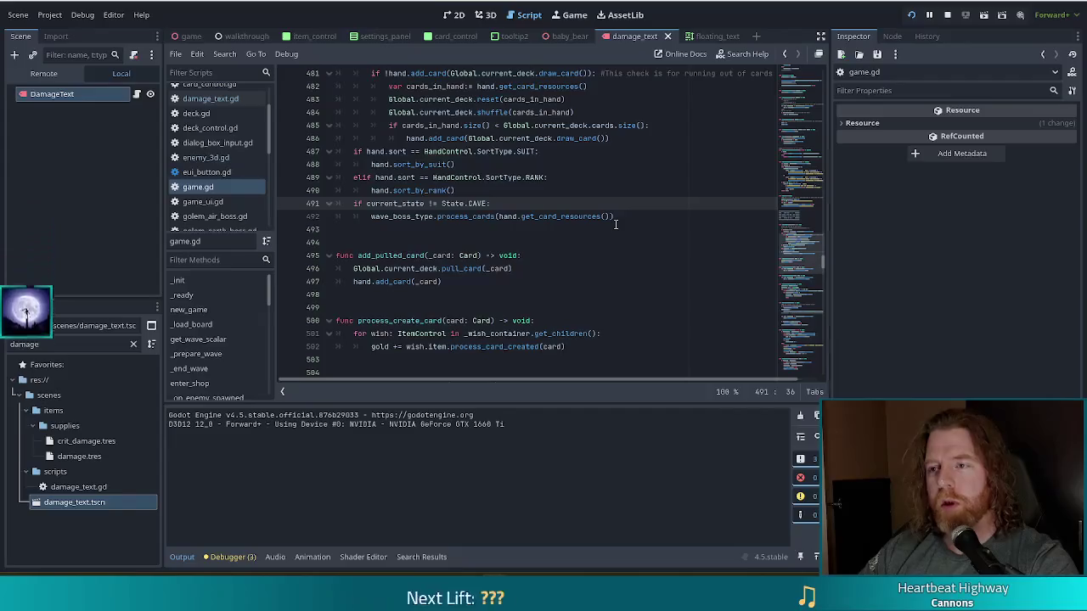
{"action": "scroll", "coordinate": [618, 223], "scroll_direction": "up", "scroll_amount": 2}
{"action": "scroll", "coordinate": [621, 225], "scroll_direction": "up", "scroll_amount": 1}
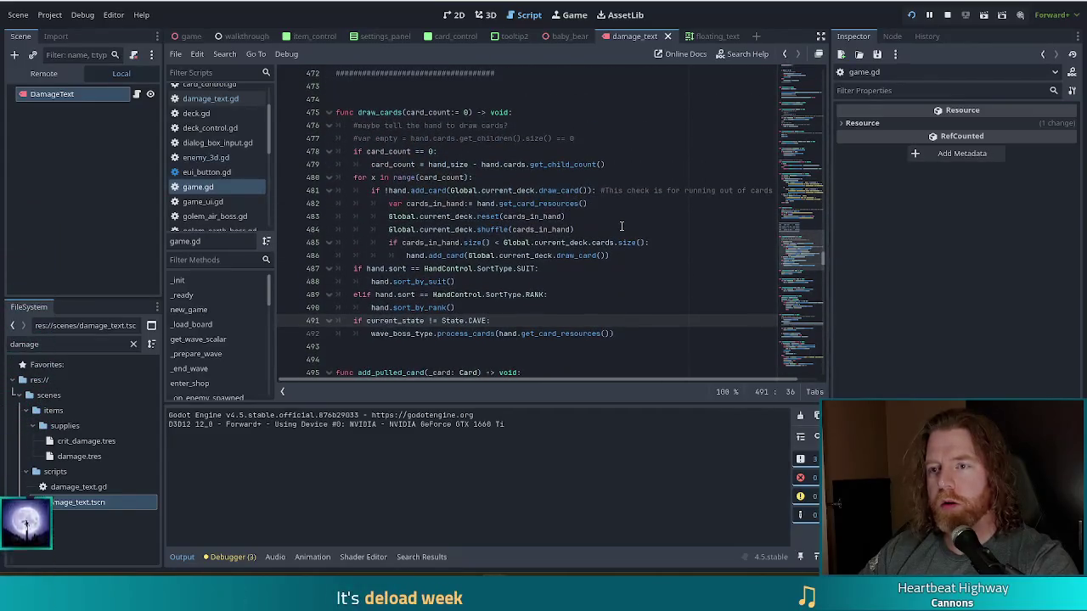
{"action": "key", "text": "alt+Left"}
{"action": "scroll", "coordinate": [605, 241], "scroll_direction": "down", "scroll_amount": 5}
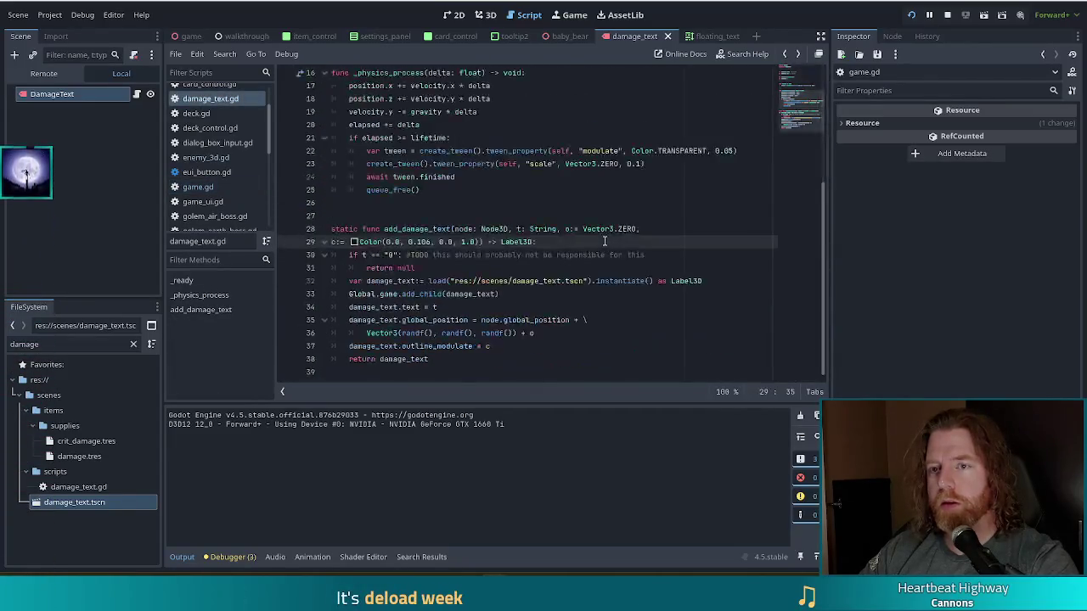
{"action": "key", "text": "alt+Right"}
{"action": "scroll", "coordinate": [603, 242], "scroll_direction": "up", "scroll_amount": 20}
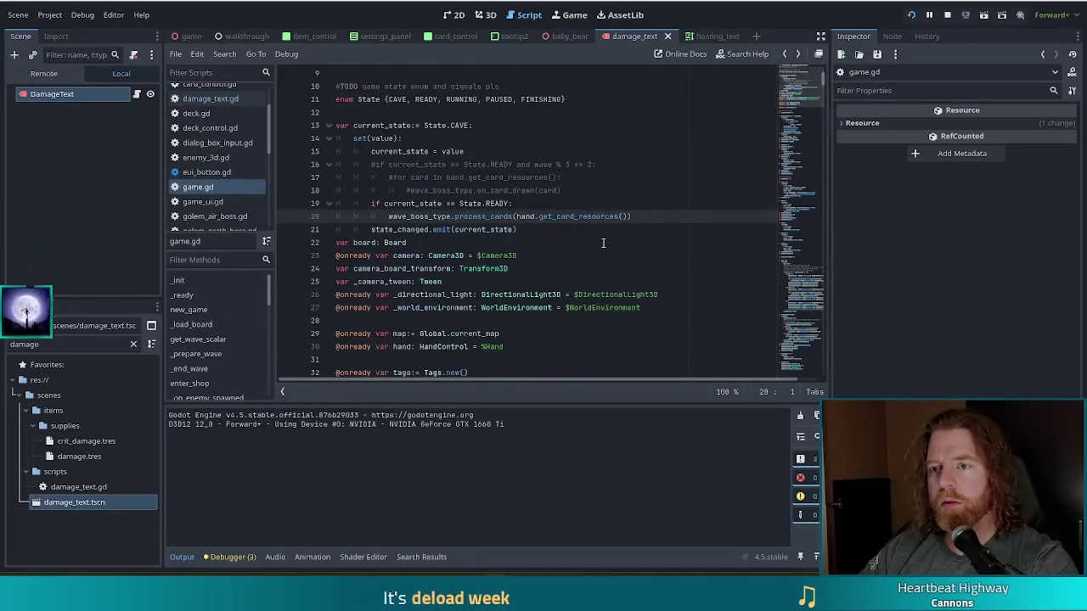
{"action": "scroll", "coordinate": [203, 374], "scroll_direction": "down", "scroll_amount": 2}
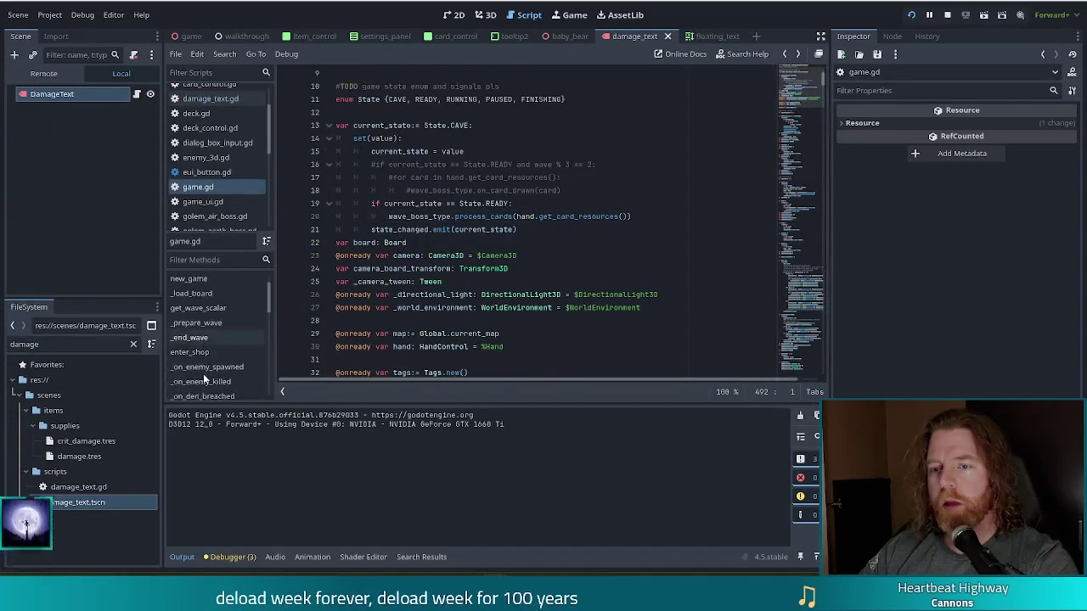
{"action": "left_click", "coordinate": [515, 243]}
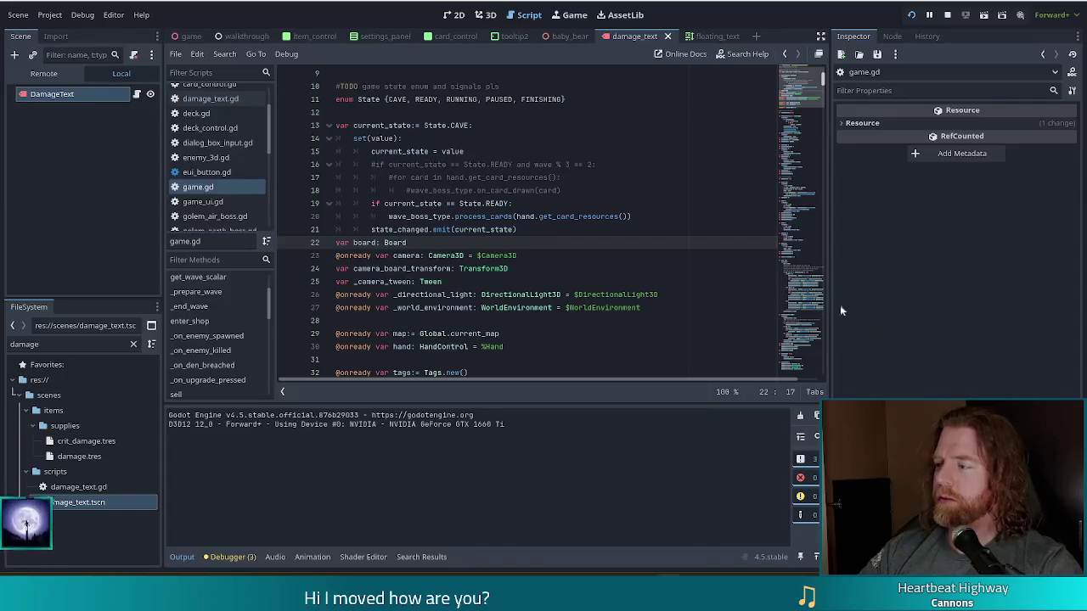
{"action": "left_click", "coordinate": [606, 308]}
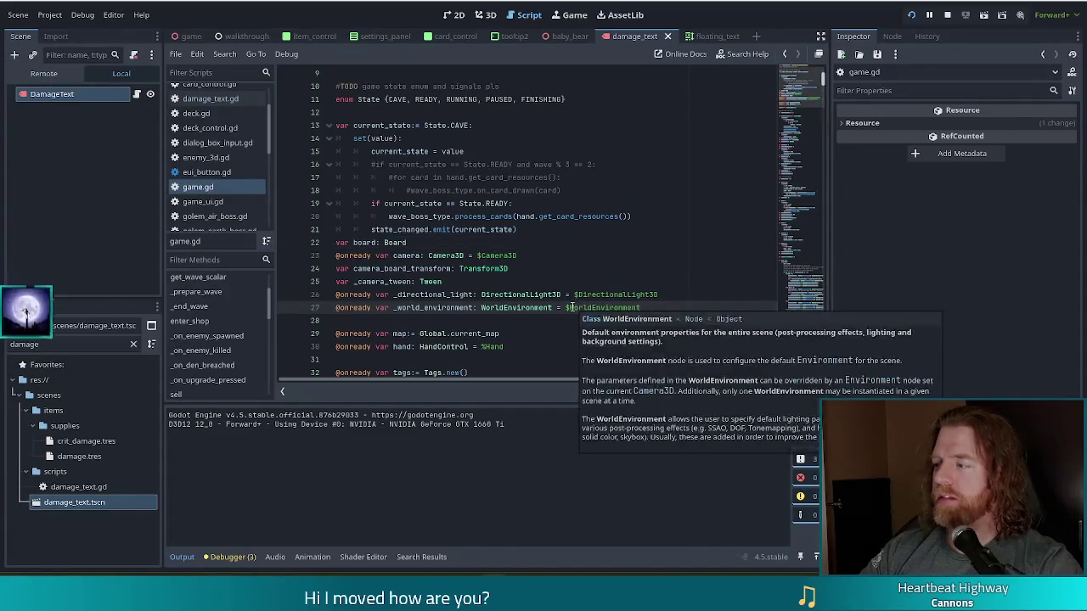
{"action": "left_click", "coordinate": [672, 319]}
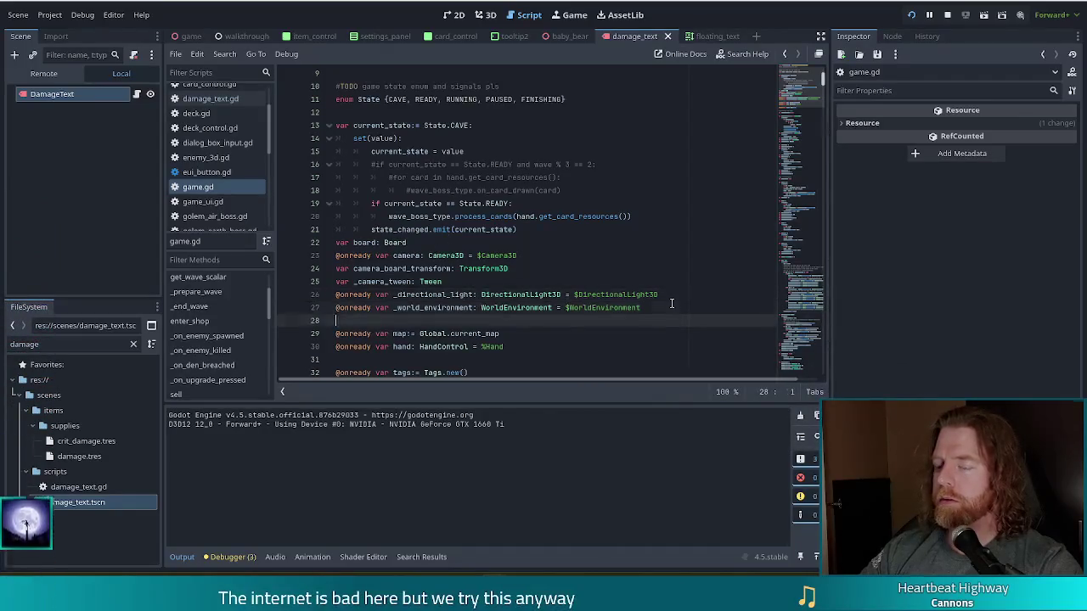
{"action": "left_click", "coordinate": [671, 305]}
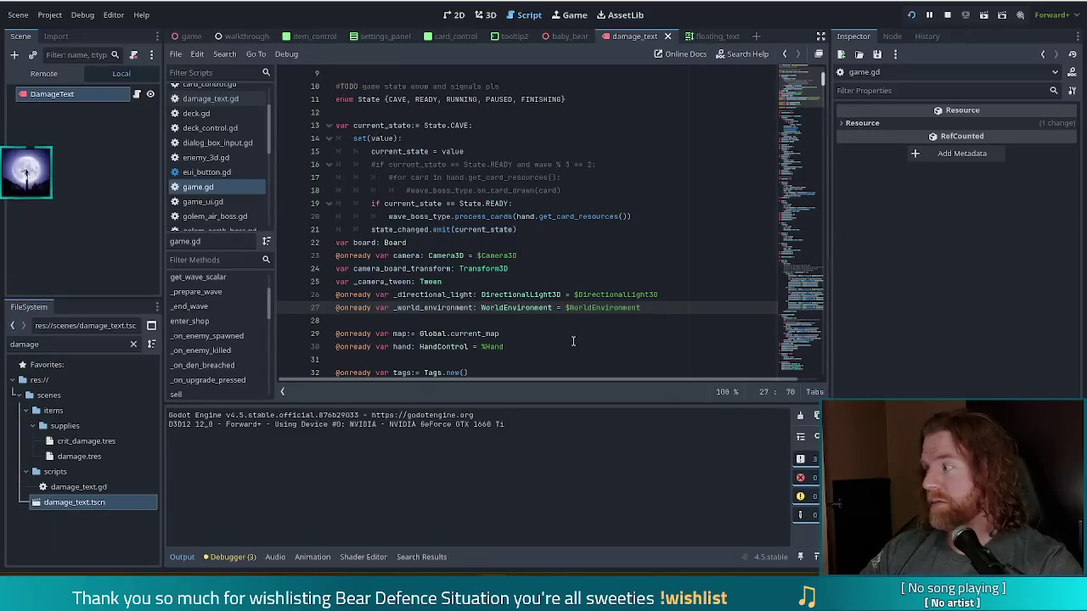
{"action": "key", "text": "Up"}
{"action": "key", "text": "Up"}
{"action": "key", "text": "Up"}
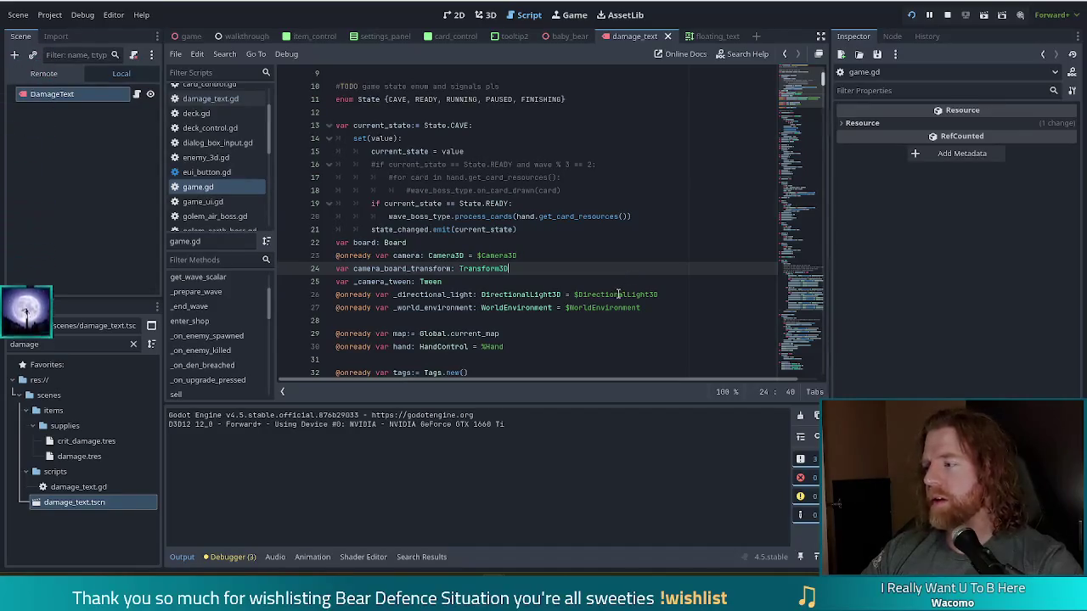
{"action": "mouse_move", "coordinate": [616, 297]}
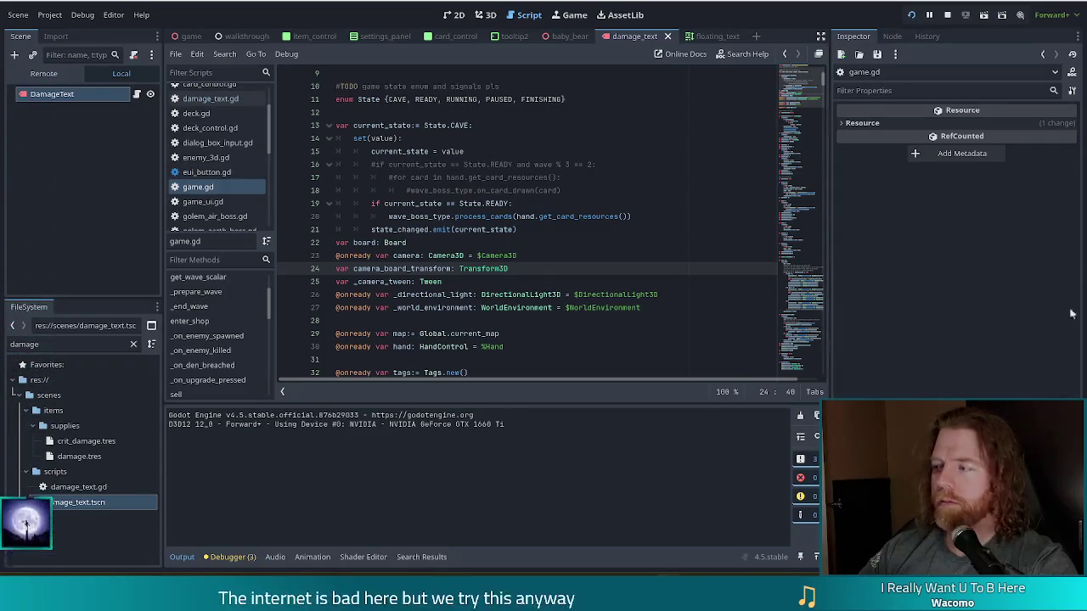
{"action": "left_click", "coordinate": [441, 281]}
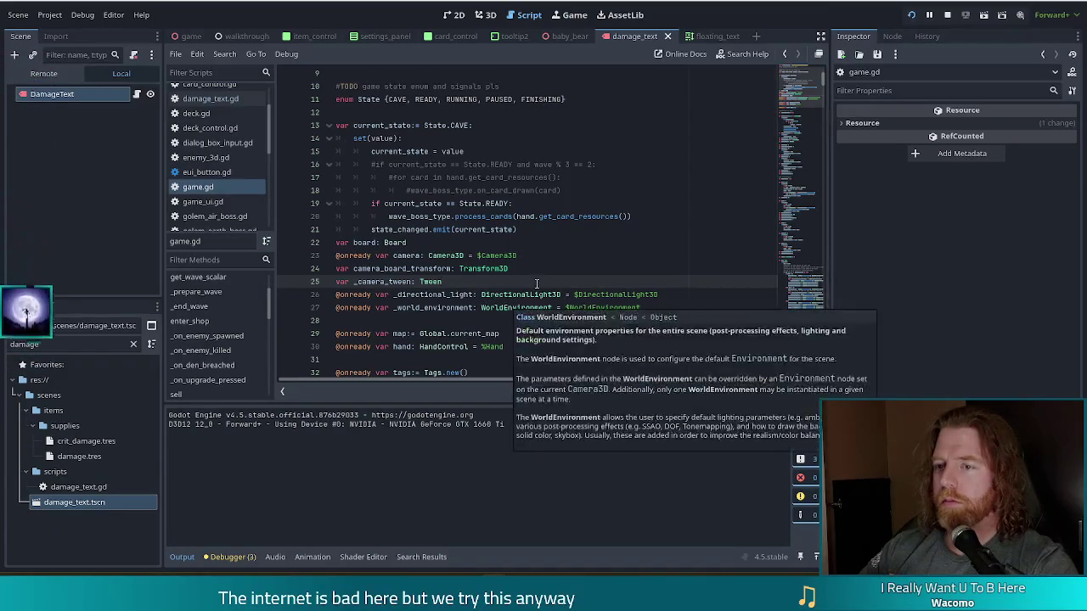
{"action": "left_click", "coordinate": [558, 294]}
Step: Search game.gd for 'placed', then follow _on_tower_placed's _score_hand call to its definition
{"action": "key", "text": "ctrl+f"}
{"action": "type", "text": "place"}
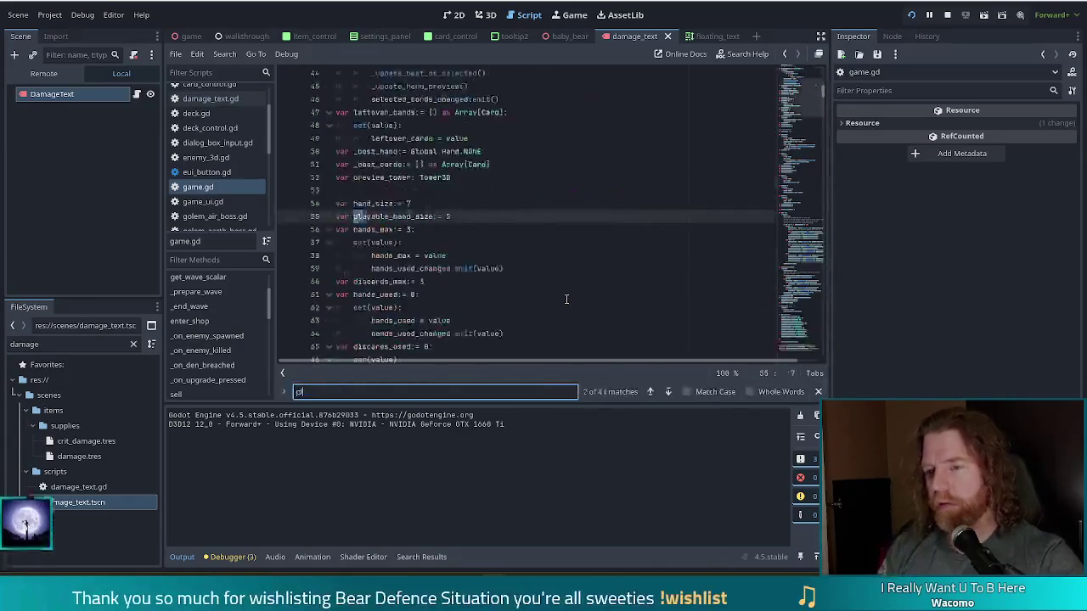
{"action": "key", "text": "Return"}
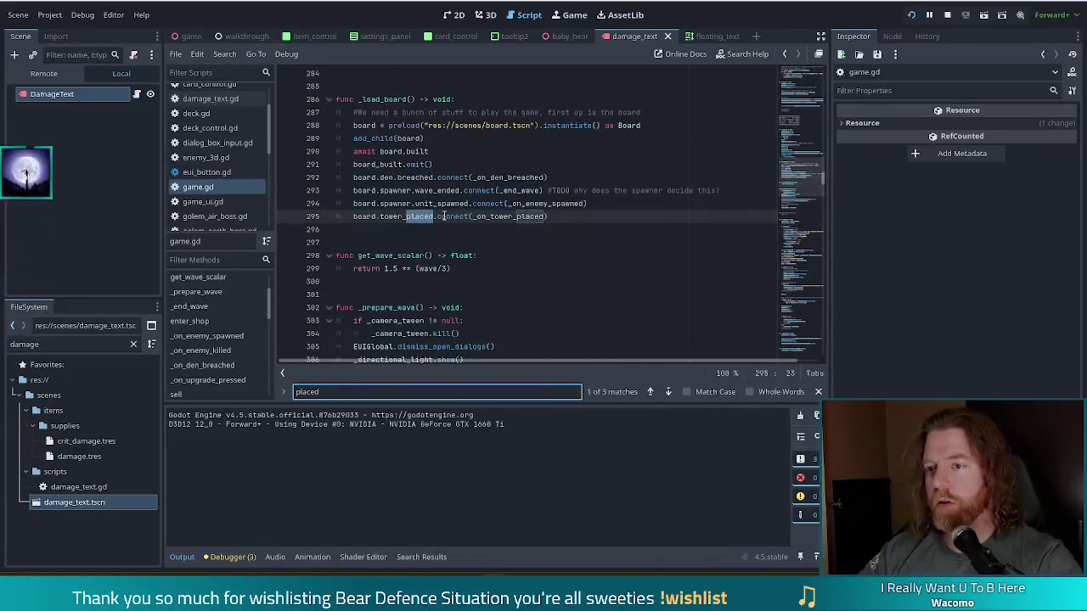
{"action": "type", "text": "d"}
{"action": "left_click", "coordinate": [510, 229]}
{"action": "scroll", "coordinate": [535, 255], "scroll_direction": "down", "scroll_amount": 9}
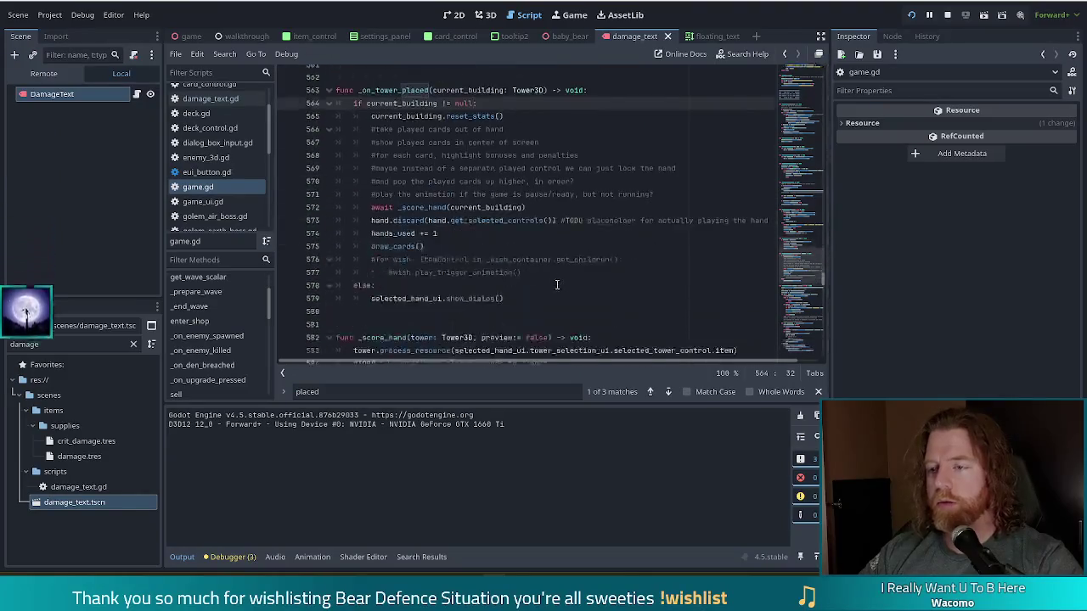
{"action": "scroll", "coordinate": [557, 285], "scroll_direction": "up", "scroll_amount": 4}
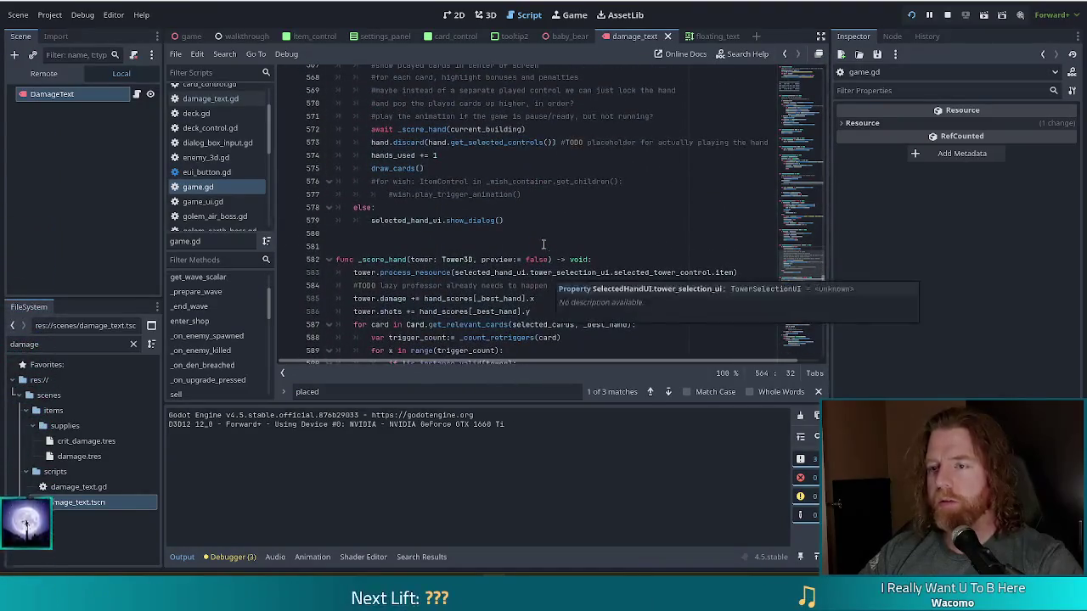
{"action": "left_click", "coordinate": [434, 130]}
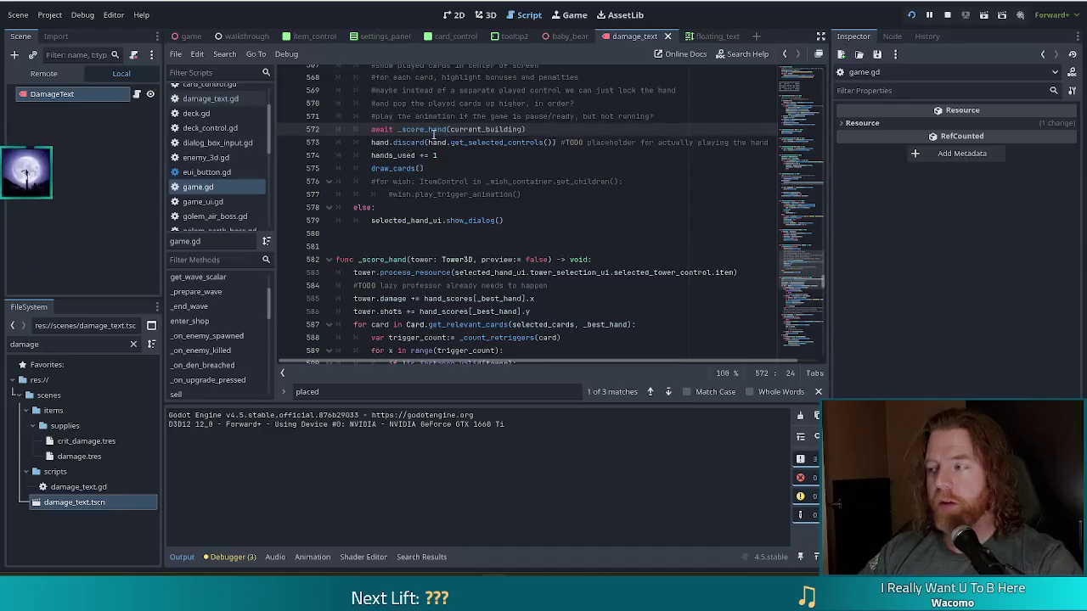
{"action": "left_click", "coordinate": [434, 129], "text": "ctrl"}
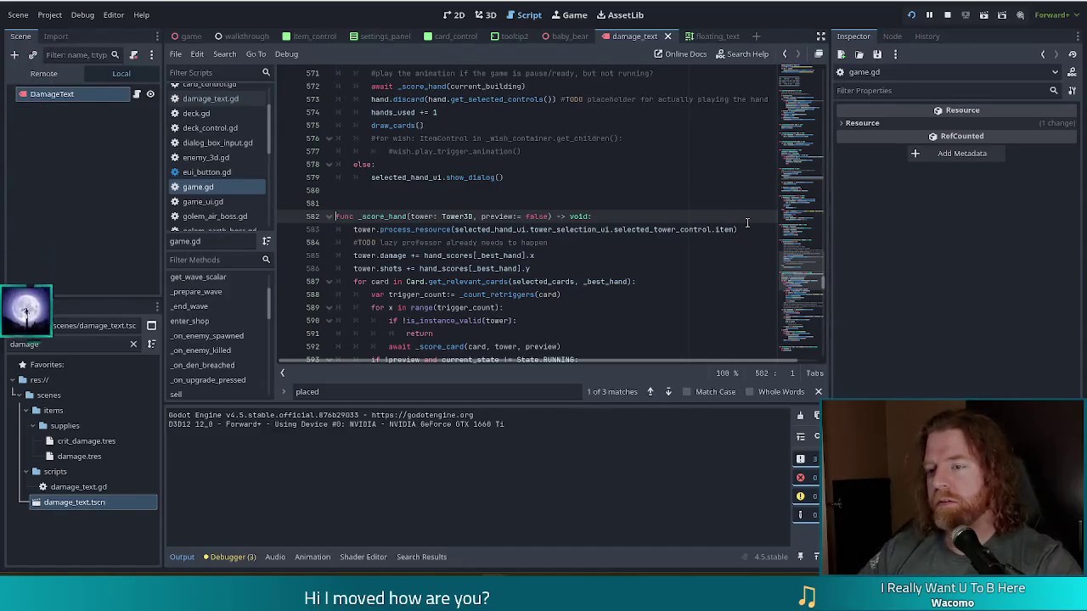
Step: Read through _score_hand's relevant-cards loop, tower shots line and trigger-count loop
{"action": "scroll", "coordinate": [681, 209], "scroll_direction": "down", "scroll_amount": 1}
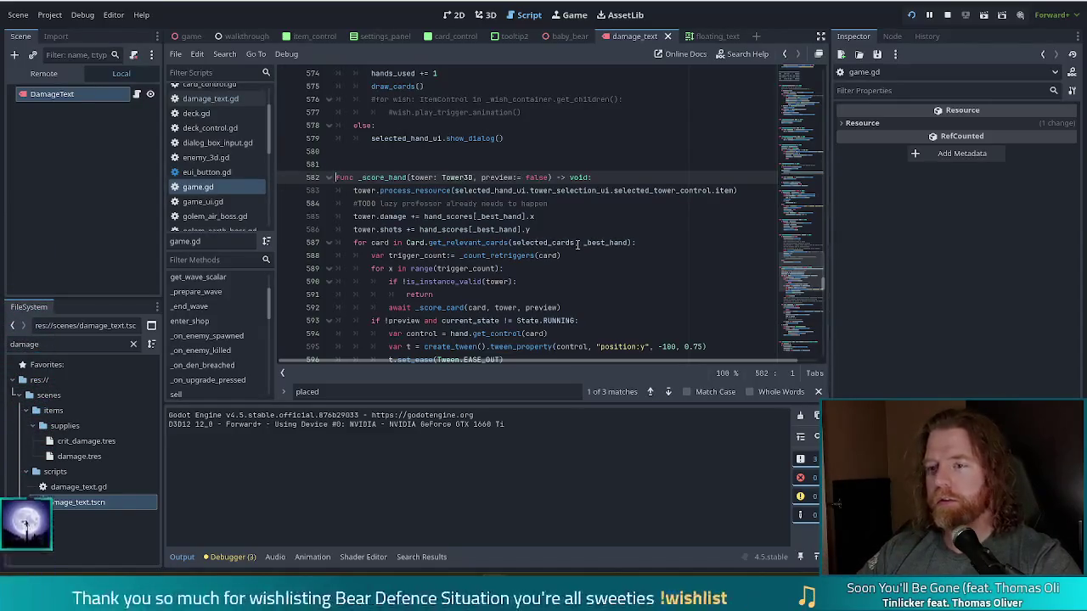
{"action": "left_click", "coordinate": [576, 243]}
{"action": "scroll", "coordinate": [643, 230], "scroll_direction": "down", "scroll_amount": 3}
{"action": "scroll", "coordinate": [643, 230], "scroll_direction": "up", "scroll_amount": 3}
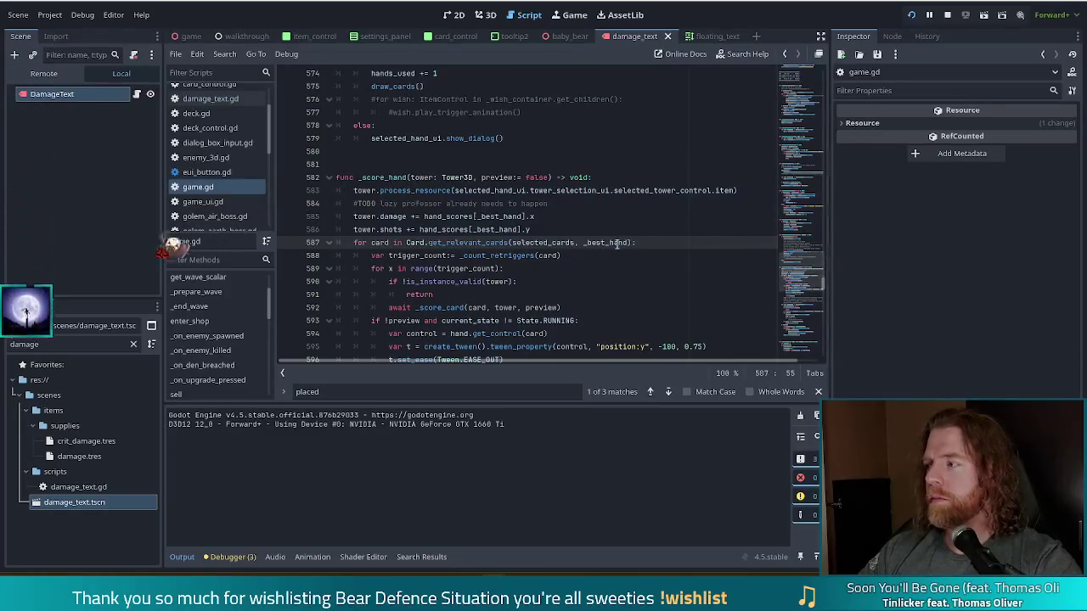
{"action": "mouse_move", "coordinate": [616, 243]}
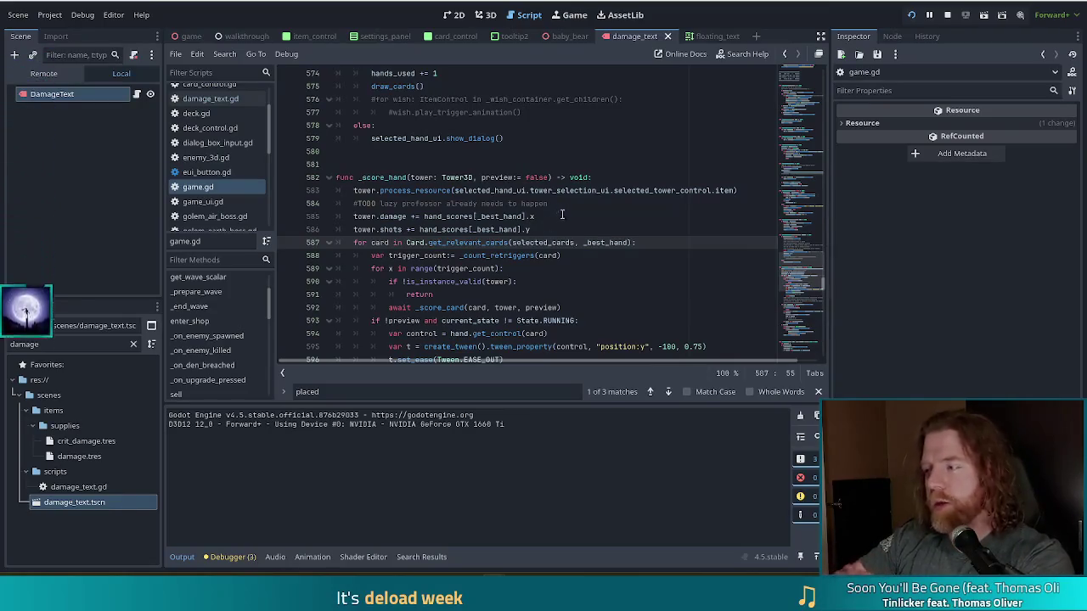
{"action": "mouse_move", "coordinate": [540, 242]}
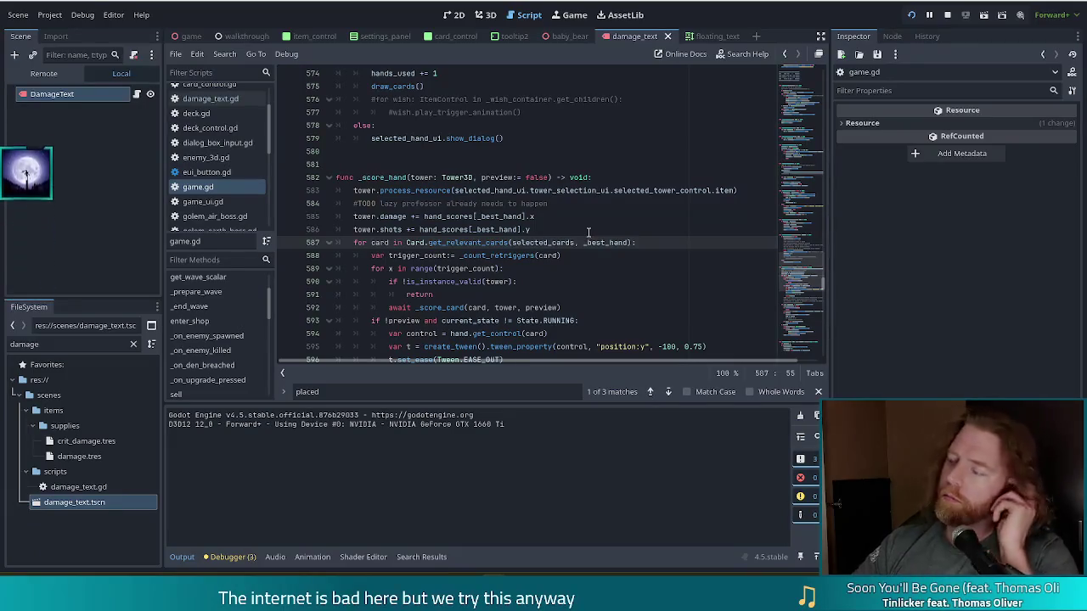
{"action": "left_click", "coordinate": [639, 229]}
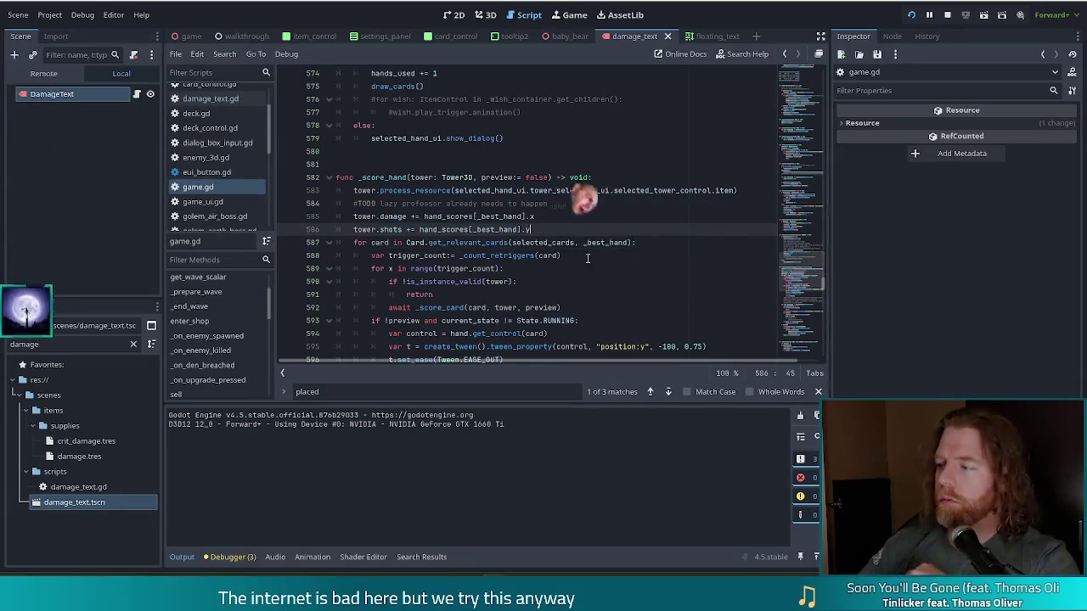
{"action": "left_click", "coordinate": [636, 268]}
Step: Move down into _score_card and place the caret on the first add_damage_text call
{"action": "scroll", "coordinate": [637, 264], "scroll_direction": "down", "scroll_amount": 2}
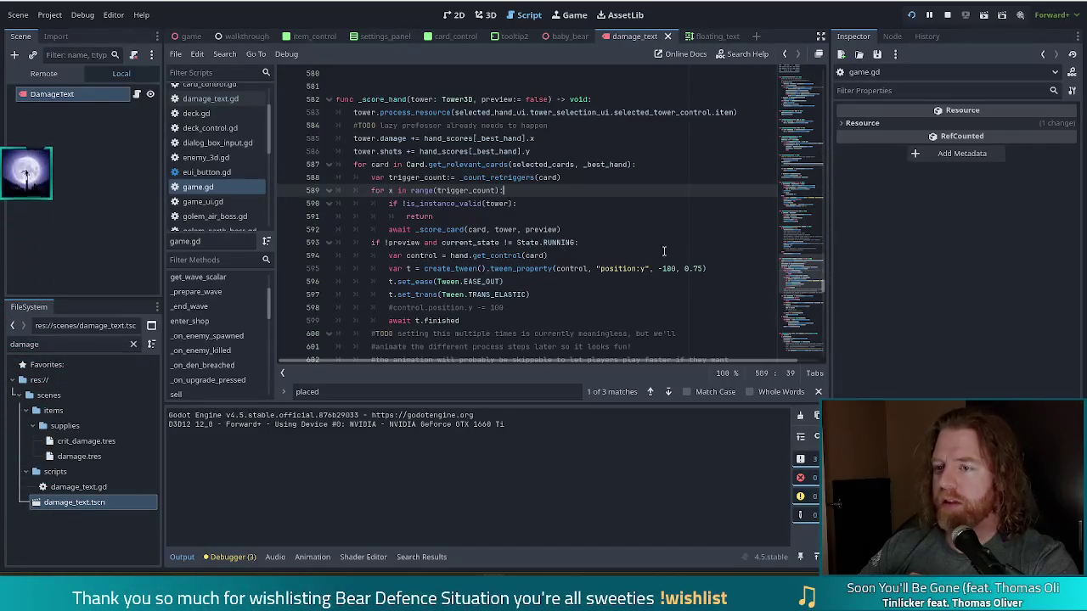
{"action": "scroll", "coordinate": [662, 252], "scroll_direction": "down", "scroll_amount": 5}
{"action": "scroll", "coordinate": [662, 252], "scroll_direction": "down", "scroll_amount": 5}
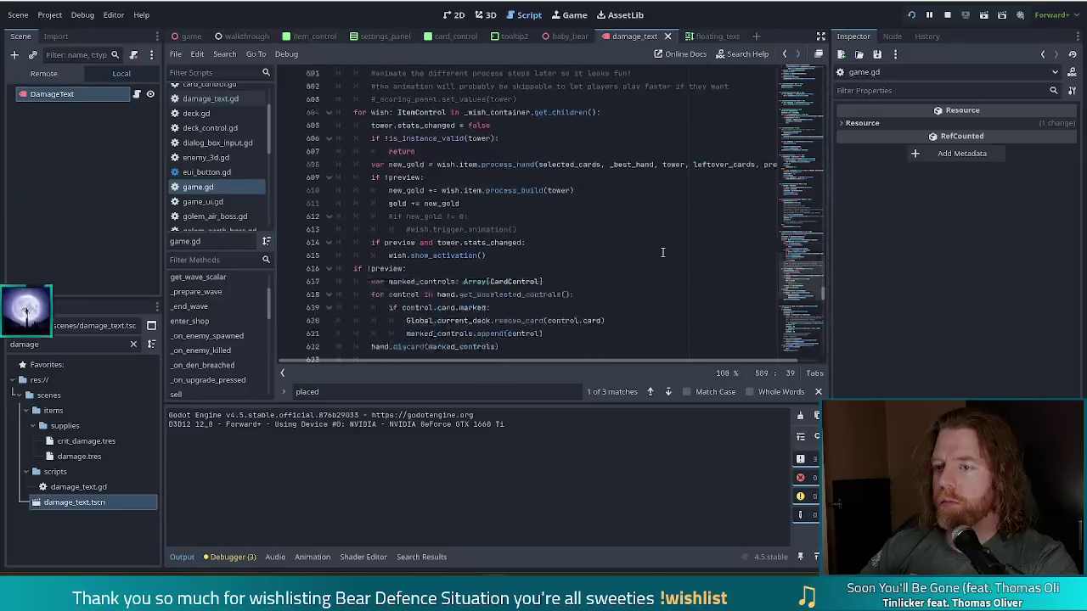
{"action": "scroll", "coordinate": [663, 252], "scroll_direction": "up", "scroll_amount": 6}
{"action": "scroll", "coordinate": [663, 253], "scroll_direction": "down", "scroll_amount": 4}
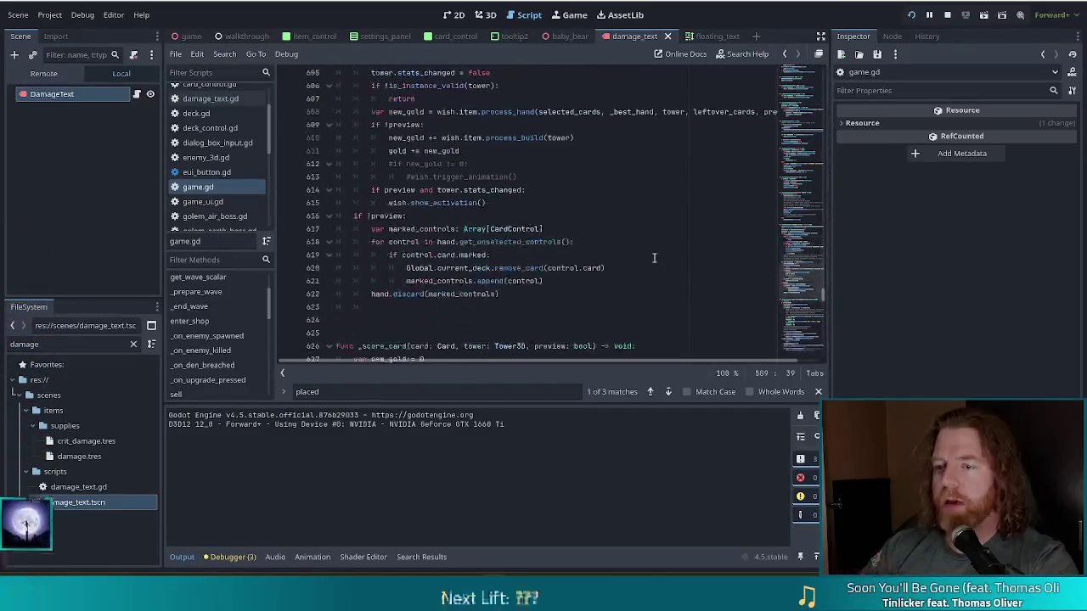
{"action": "scroll", "coordinate": [654, 255], "scroll_direction": "down", "scroll_amount": 6}
{"action": "scroll", "coordinate": [650, 257], "scroll_direction": "down", "scroll_amount": 2}
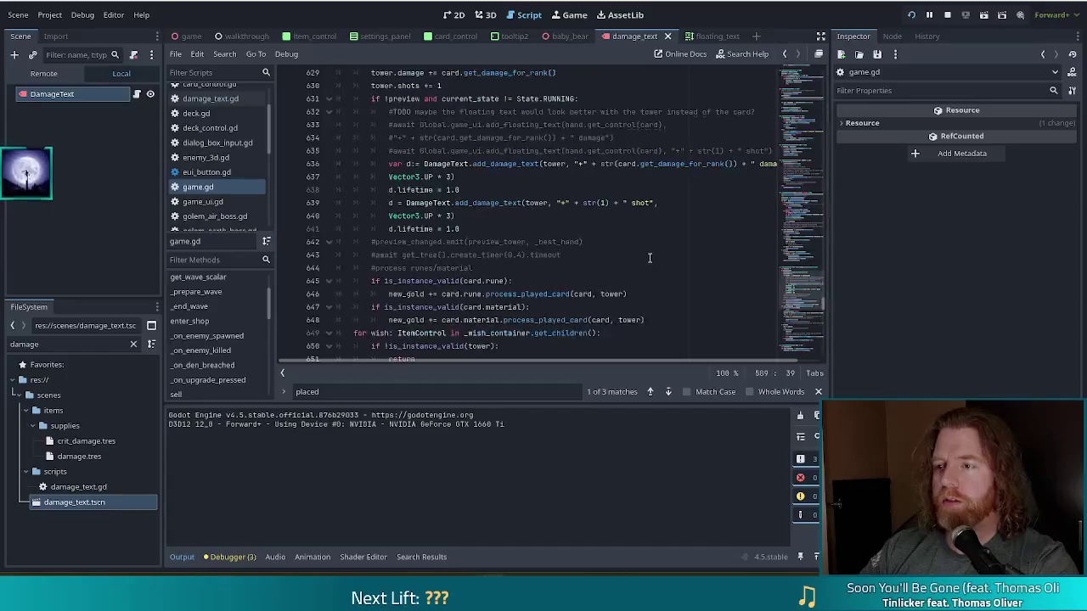
{"action": "left_click", "coordinate": [471, 164]}
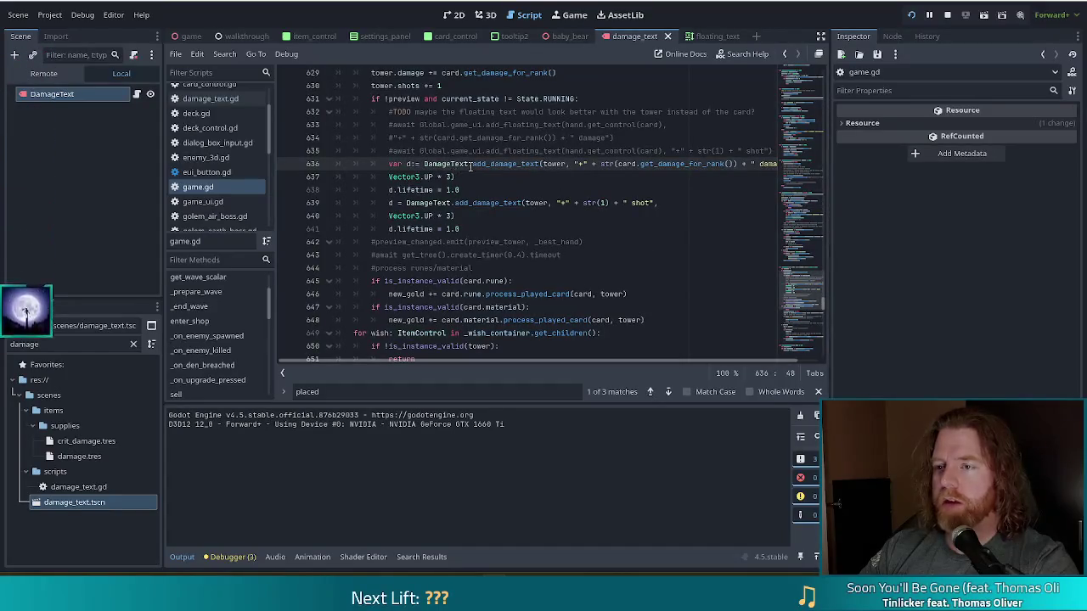
{"action": "left_click", "coordinate": [506, 203]}
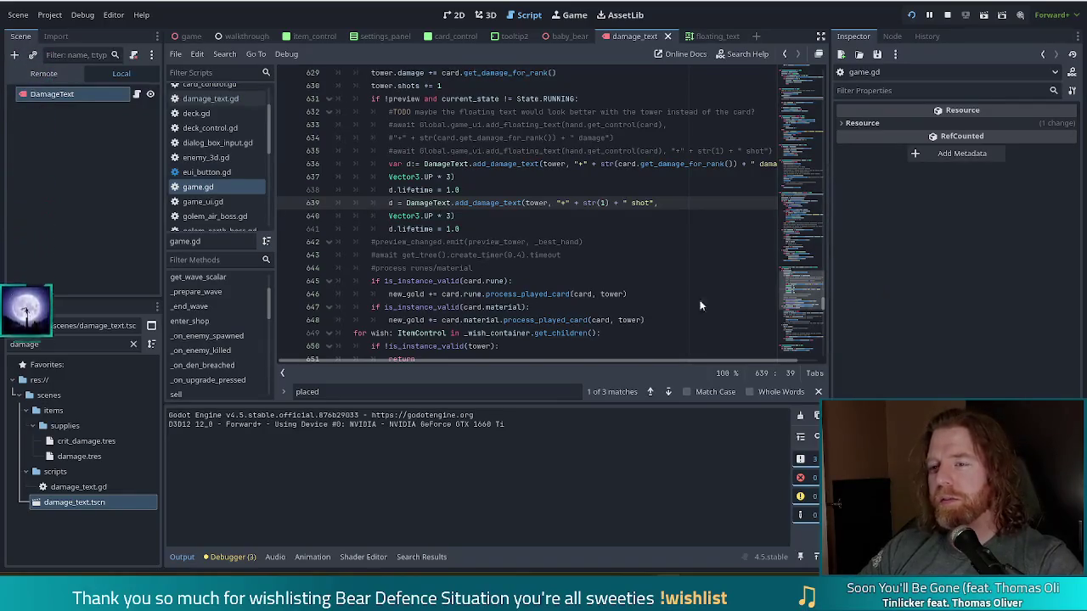
{"action": "left_click", "coordinate": [505, 190]}
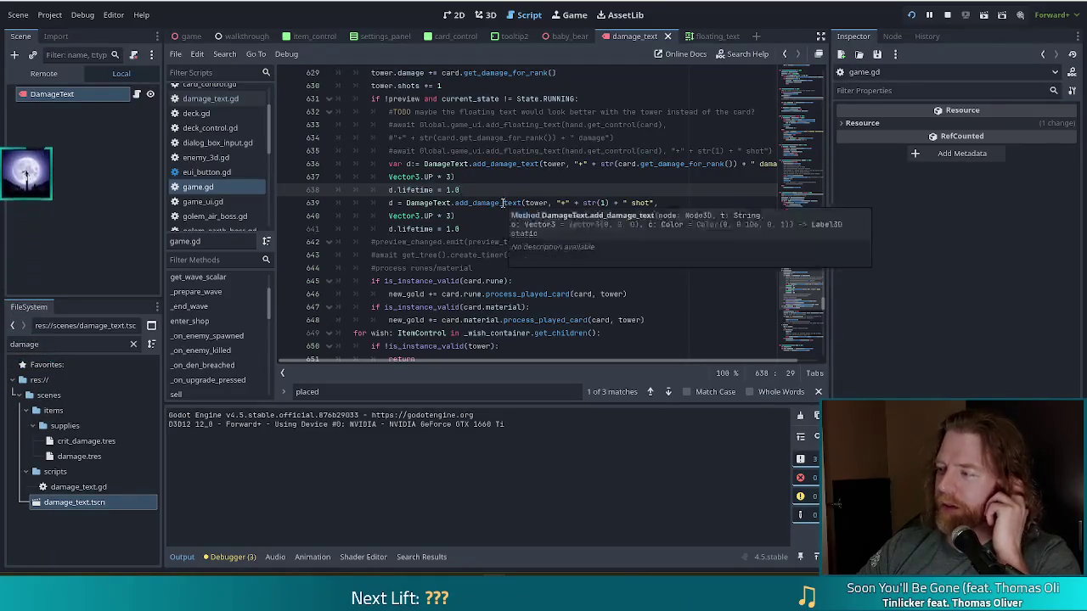
{"action": "mouse_move", "coordinate": [503, 203]}
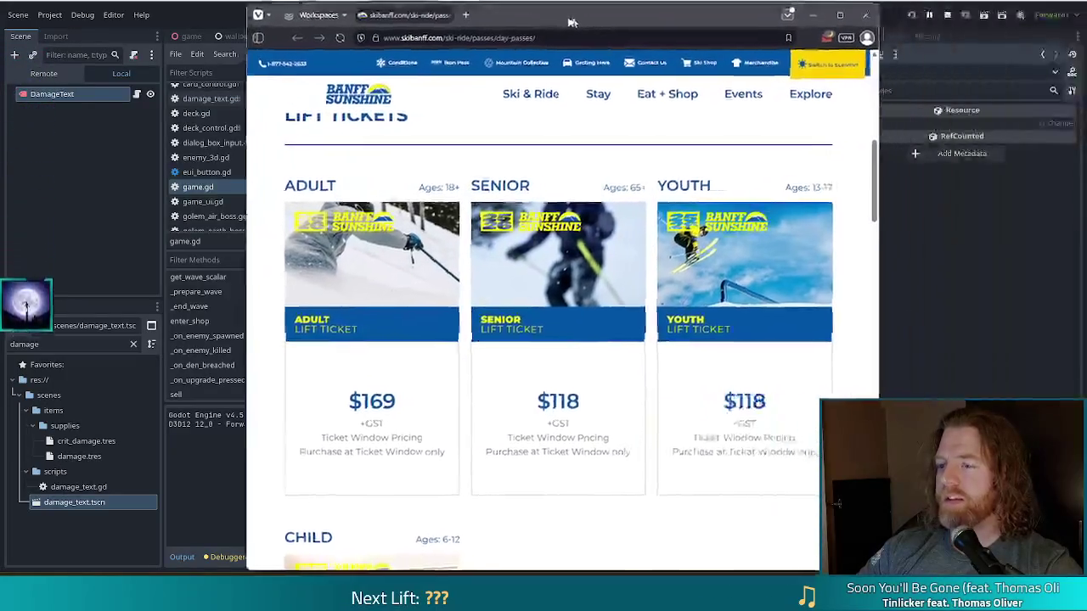
Step: Shift the Vivaldi window slightly, then close the browser
{"action": "left_click_drag", "start_coordinate": [572, 22], "coordinate": [540, 14]}
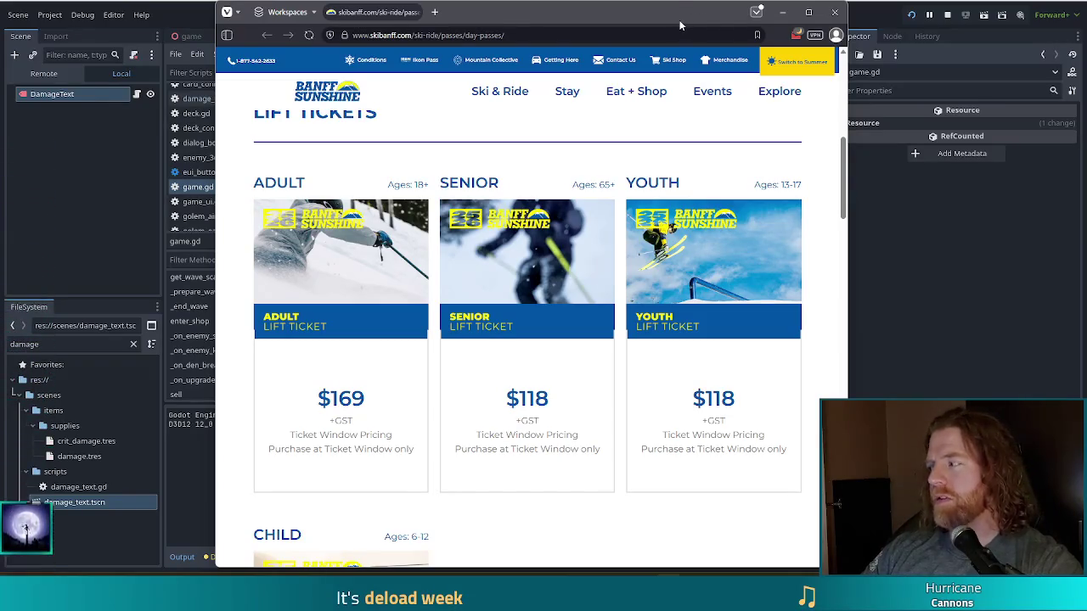
{"action": "left_click", "coordinate": [834, 12]}
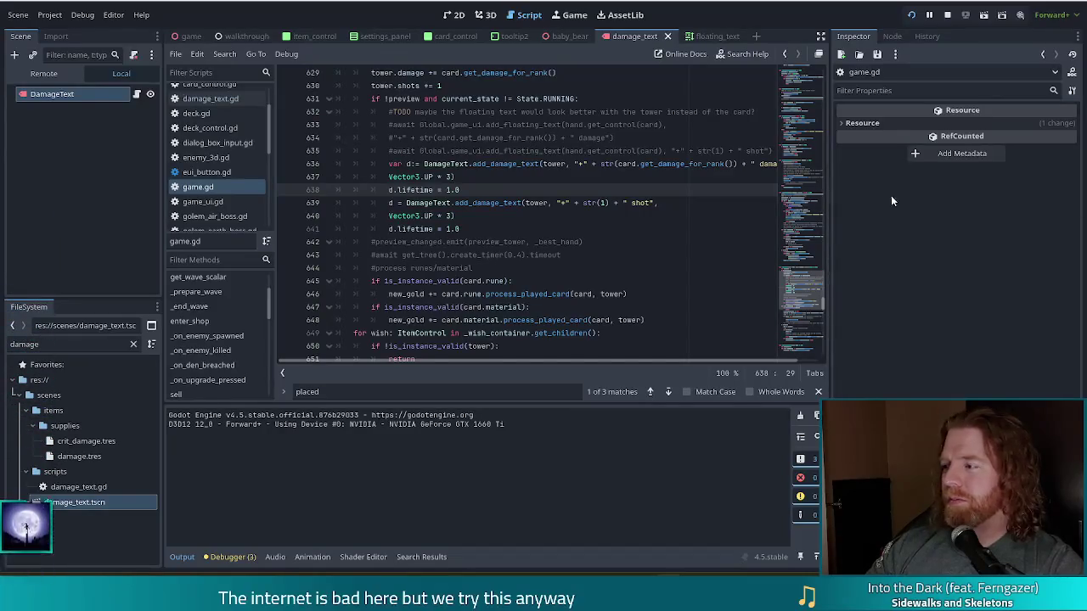
{"action": "left_click", "coordinate": [531, 229]}
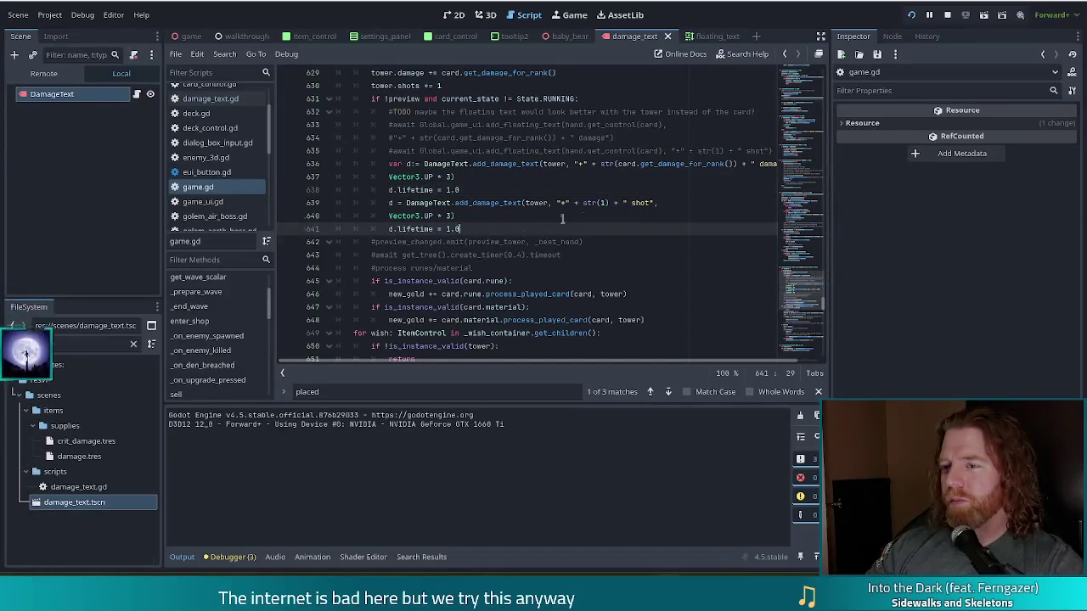
{"action": "left_click", "coordinate": [513, 190]}
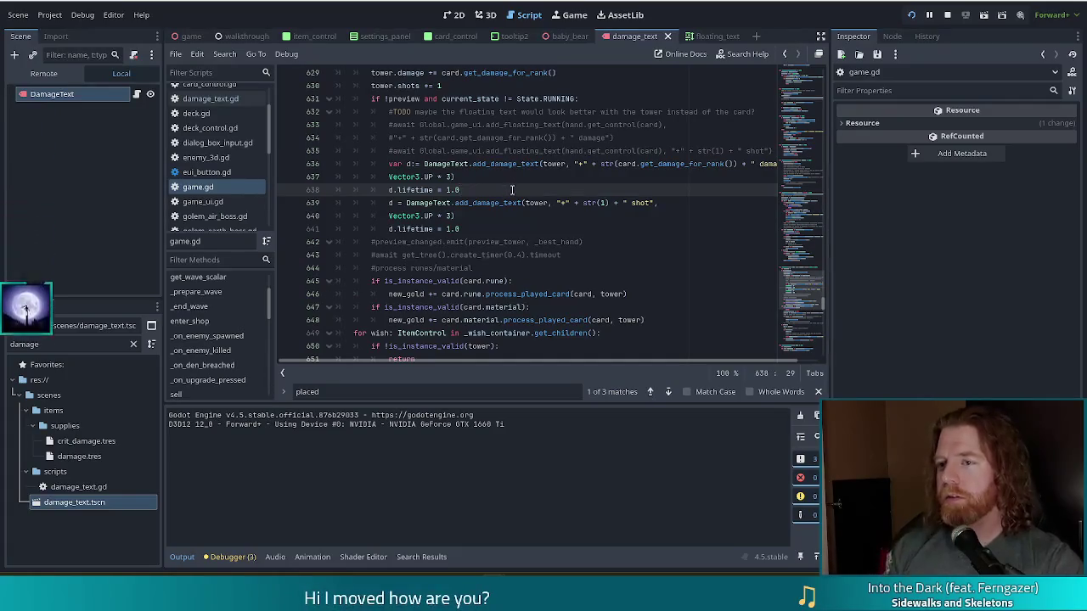
Step: Insert 'await get_tree().create_timer(0.15).timeout' between the two popups and save game.gd
{"action": "key", "text": "Return"}
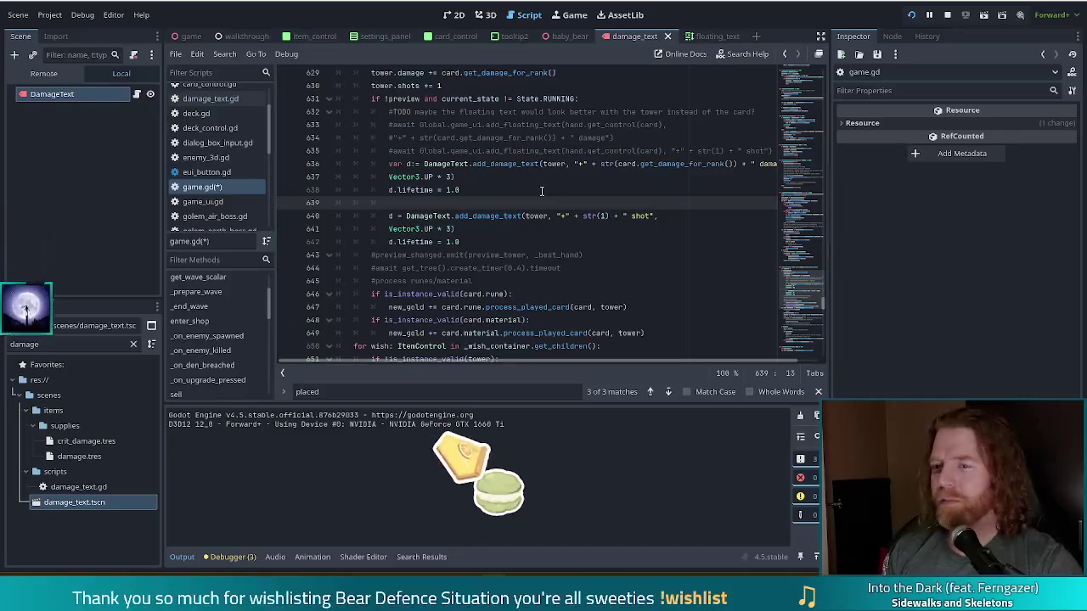
{"action": "type", "text": "await"}
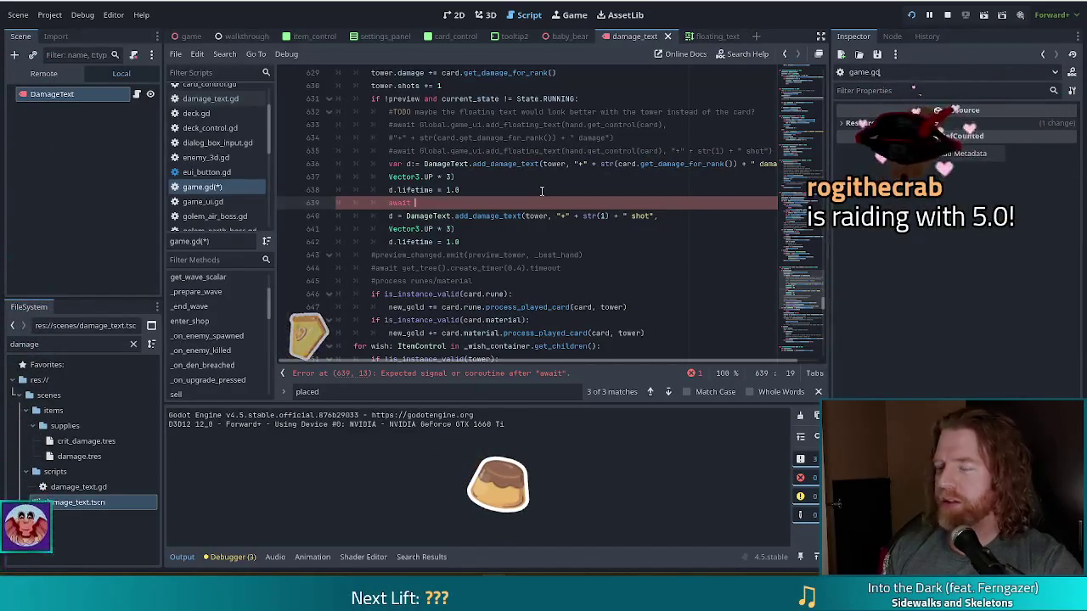
{"action": "type", "text": "get_tree"}
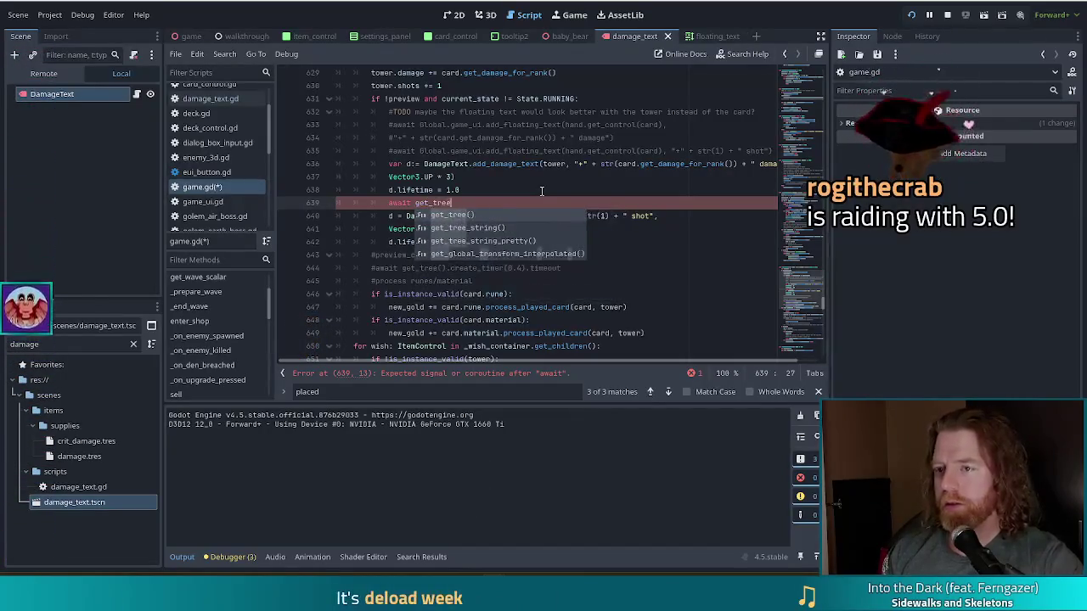
{"action": "key", "text": "Return"}
{"action": "type", "text": ".create_timer("}
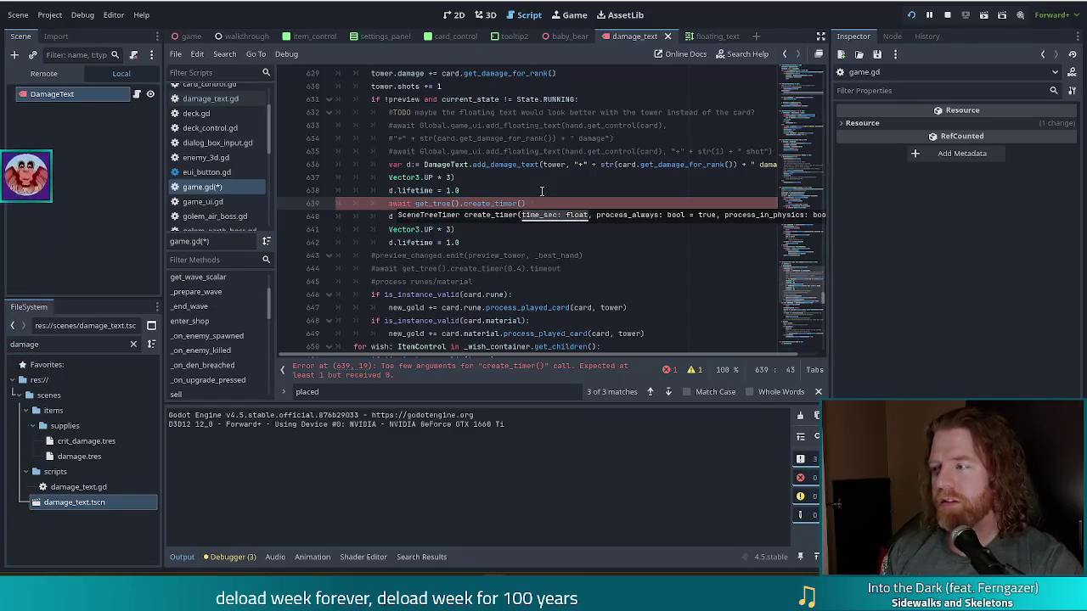
{"action": "type", "text": "0.15"}
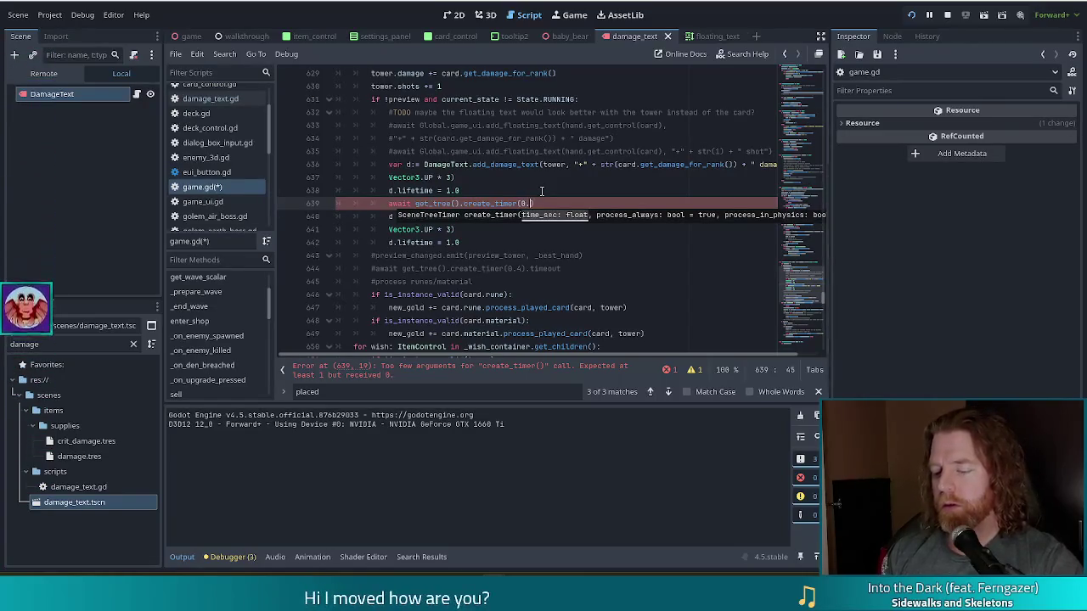
{"action": "type", "text": ")."}
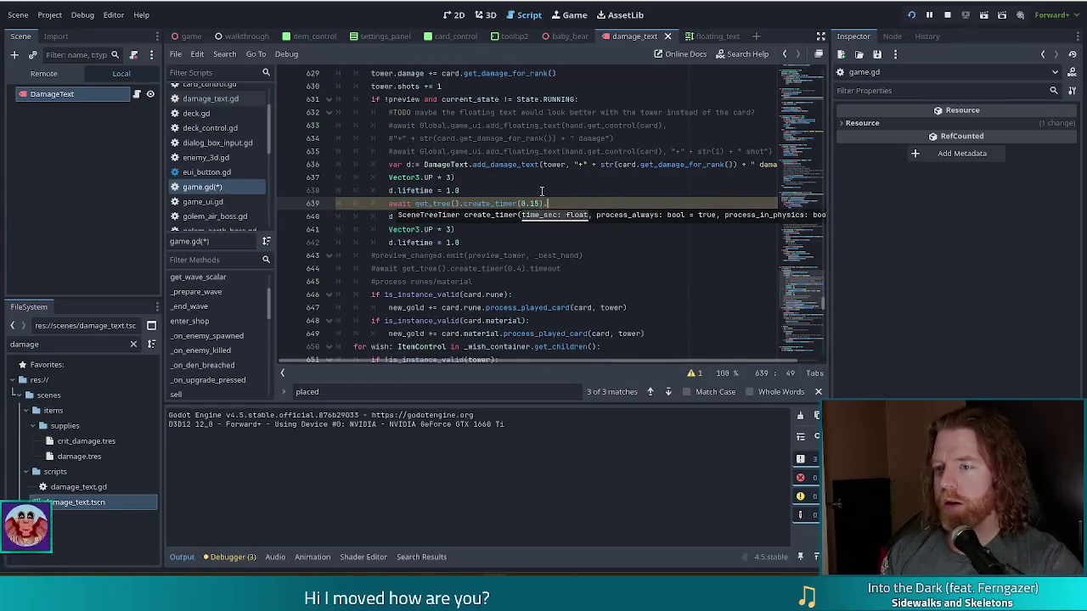
{"action": "type", "text": "time"}
{"action": "key", "text": "Return"}
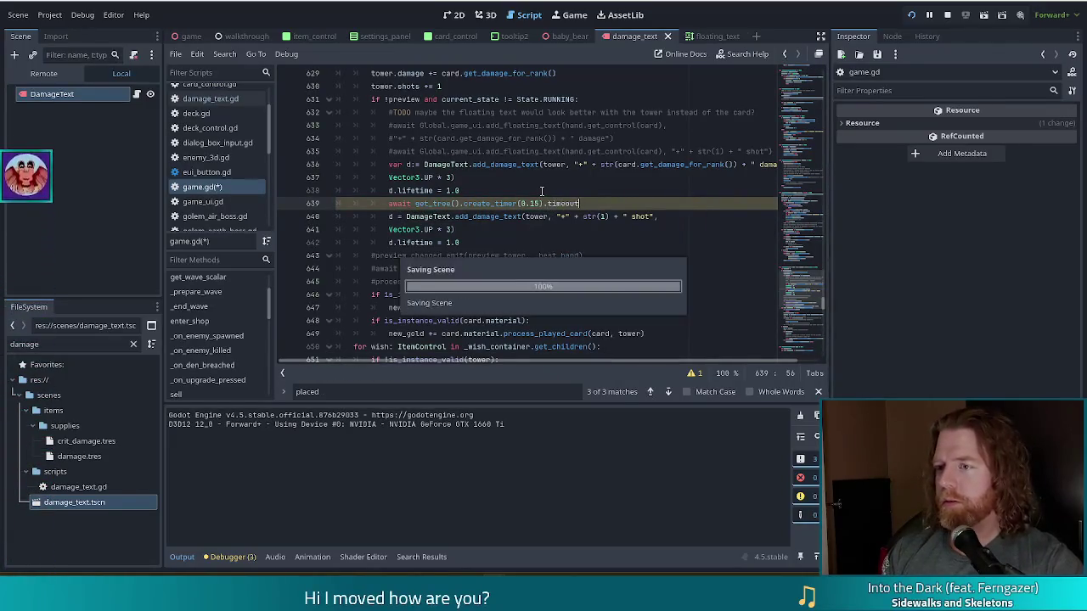
{"action": "key", "text": "ctrl+s"}
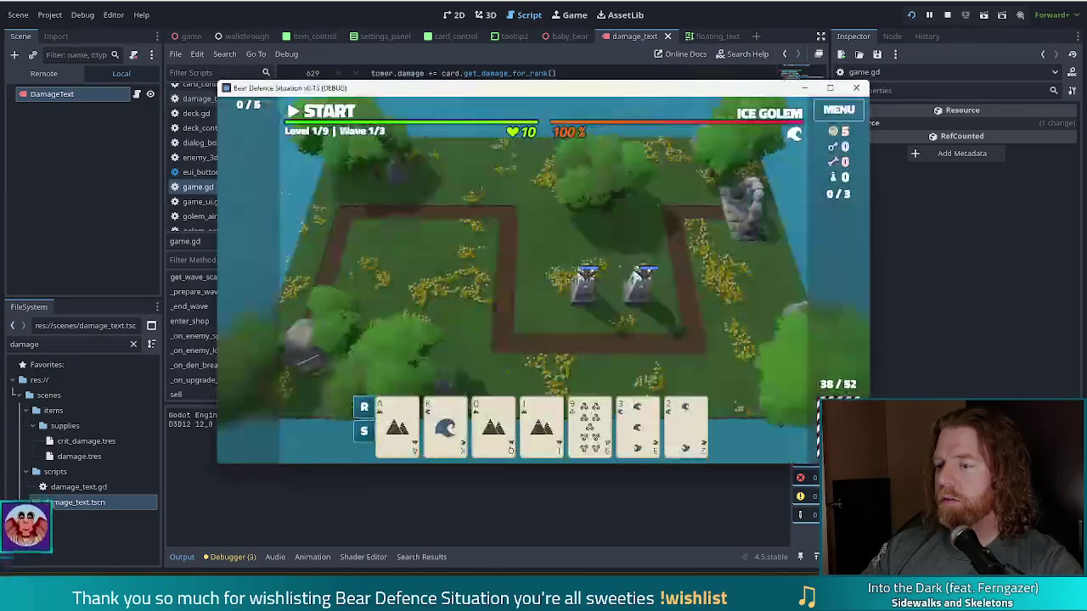
Step: Discard the 9, then the 8 of Wind and 7 of Fire, and move the Steam window left
{"action": "left_click", "coordinate": [589, 422]}
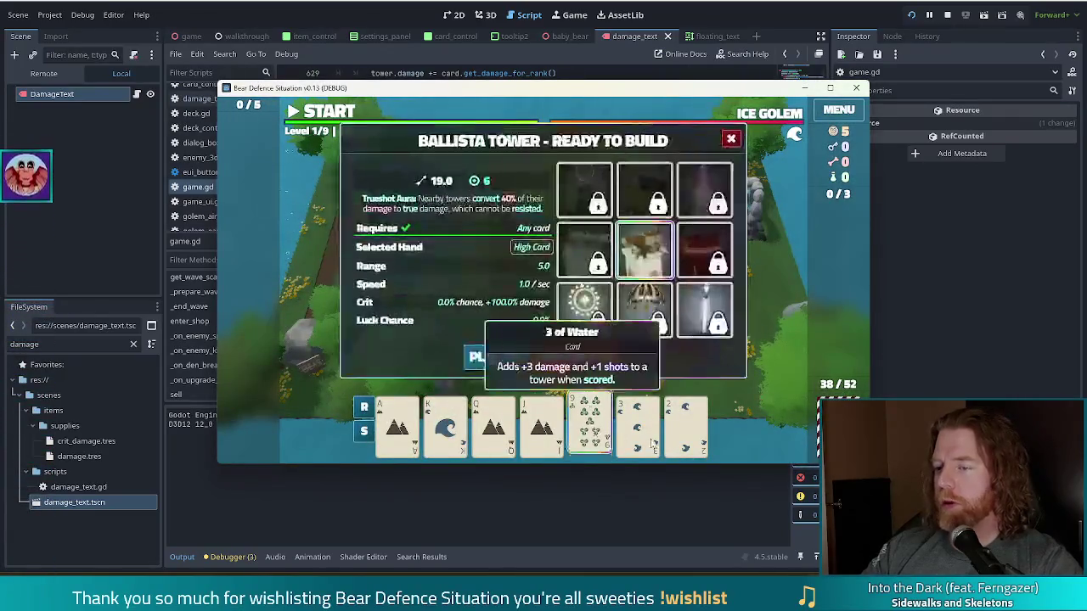
{"action": "left_click", "coordinate": [589, 360]}
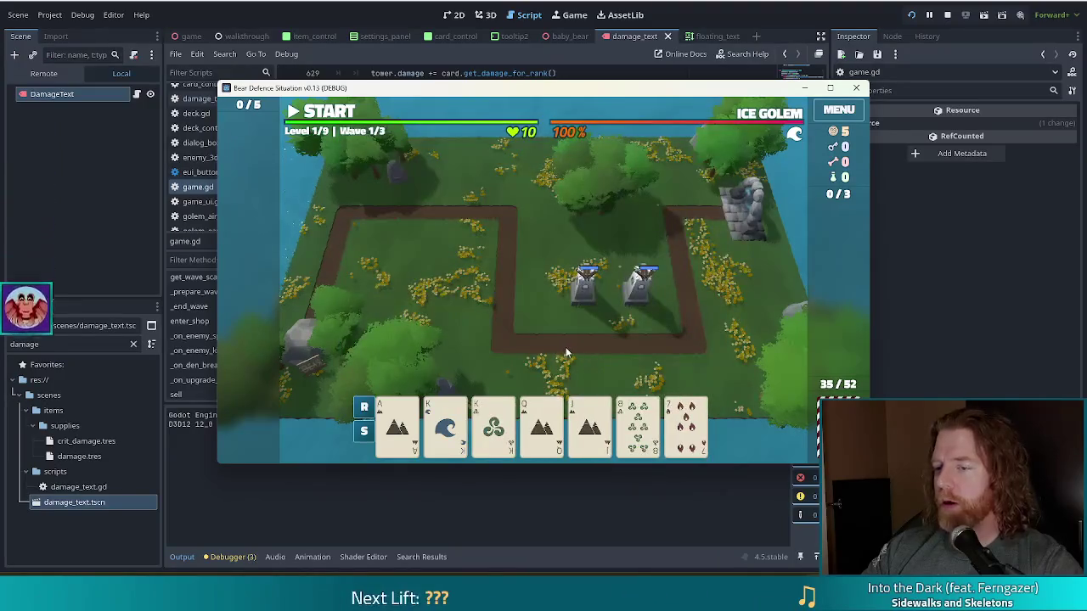
{"action": "left_click", "coordinate": [654, 423]}
{"action": "left_click", "coordinate": [686, 425]}
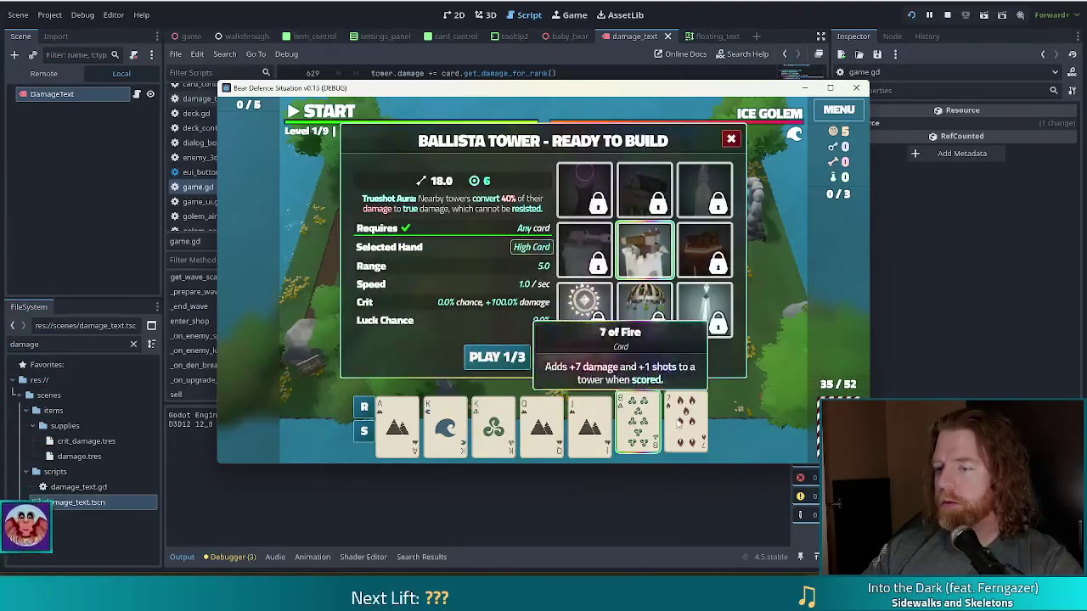
{"action": "left_click", "coordinate": [586, 359]}
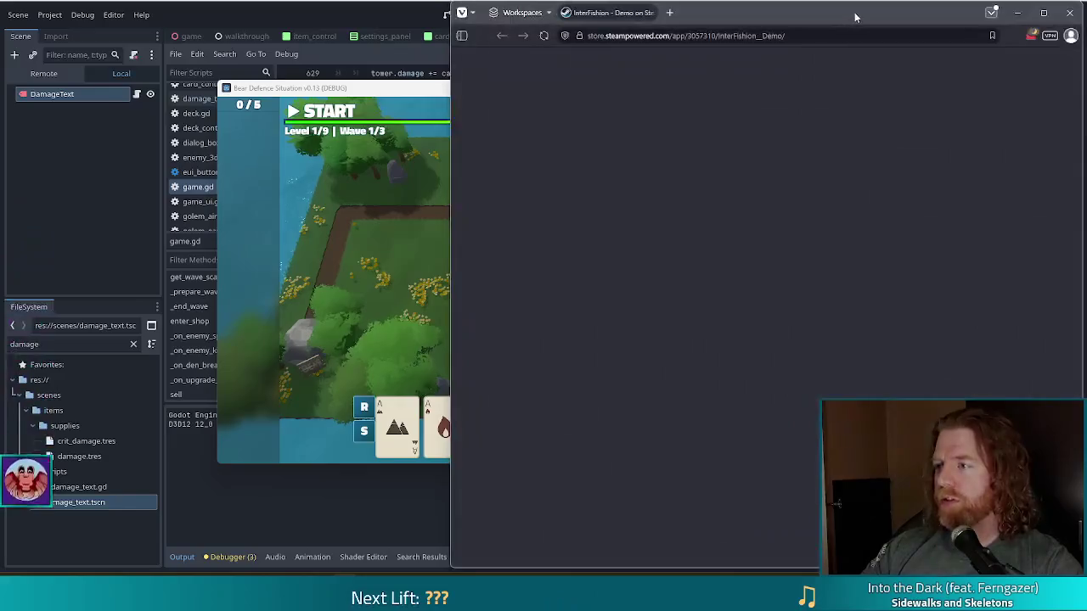
{"action": "mouse_move", "coordinate": [855, 12]}
{"action": "left_mouse_down"}
{"action": "mouse_move", "coordinate": [629, 45]}
{"action": "mouse_move", "coordinate": [594, 32]}
{"action": "mouse_move", "coordinate": [594, 2]}
{"action": "left_mouse_up"}
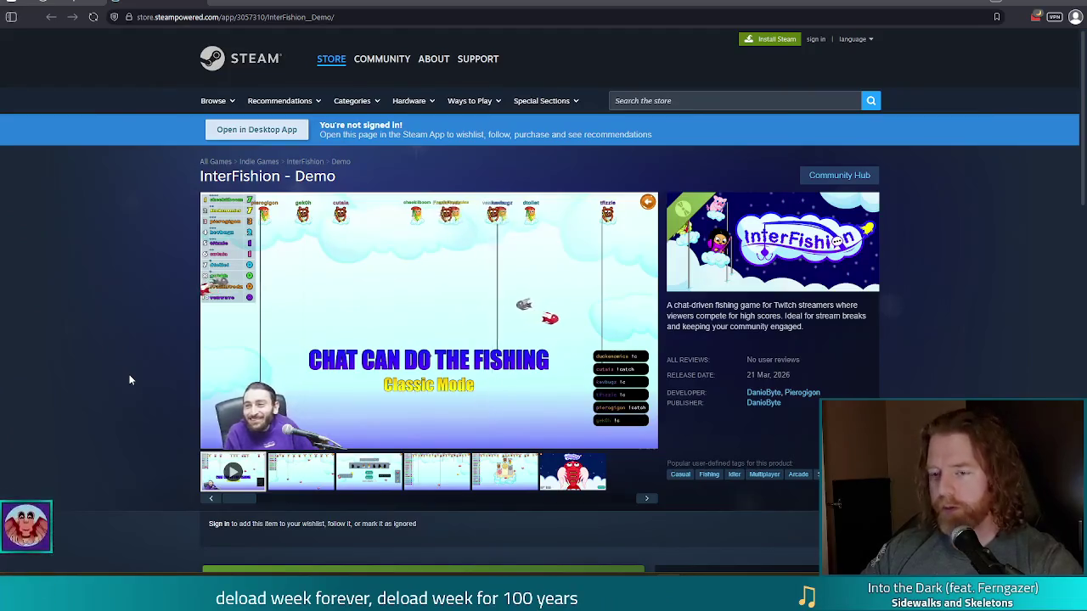
Step: Reveal the InterFishion demo page's full address, then close the store window
{"action": "mouse_move", "coordinate": [458, 265]}
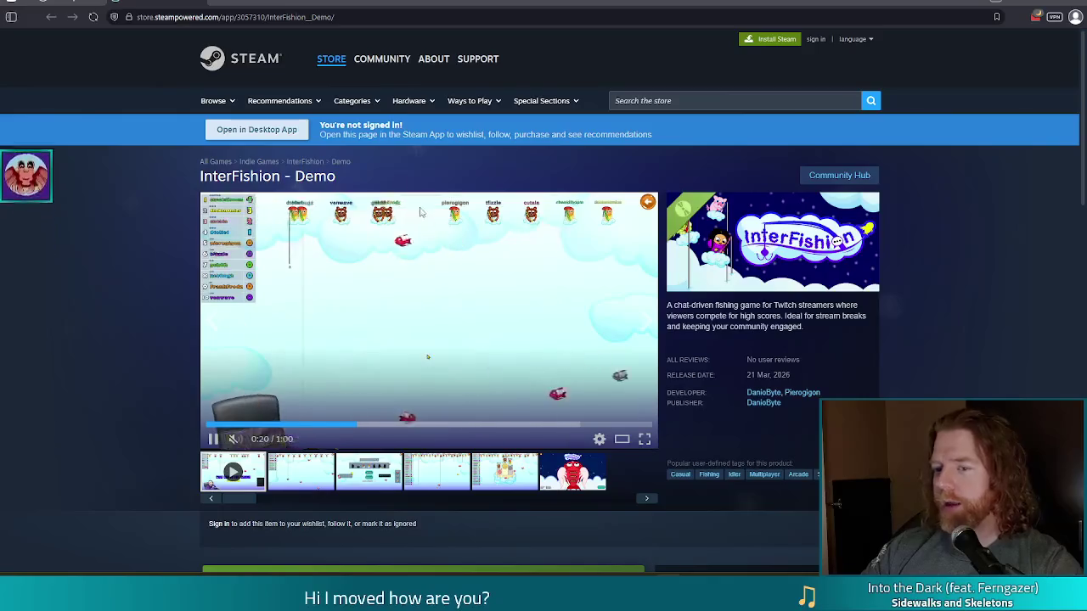
{"action": "left_click", "coordinate": [339, 17]}
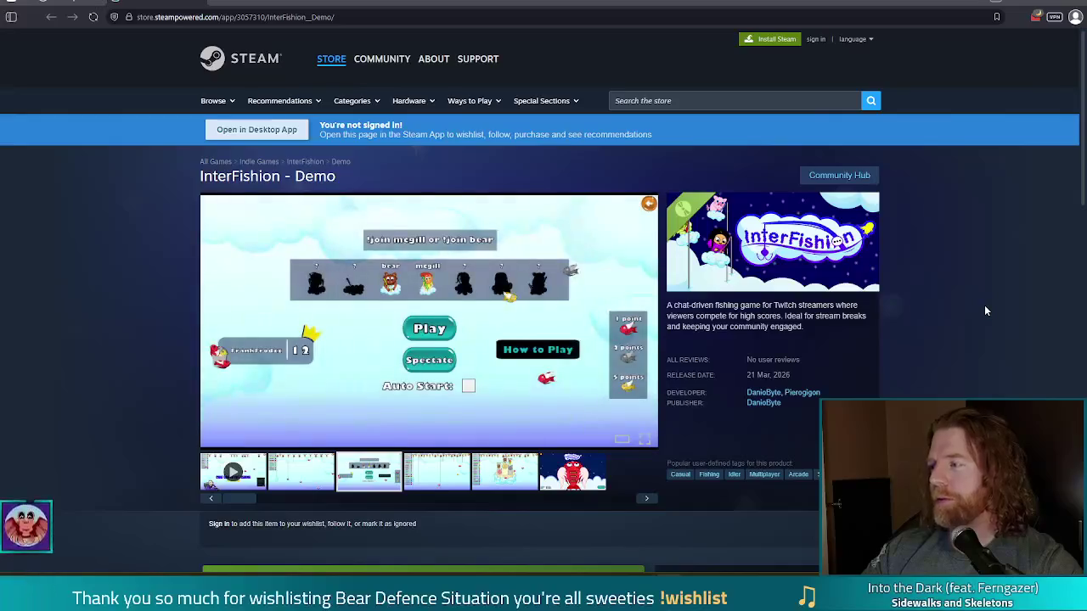
{"action": "left_click", "coordinate": [1078, 5]}
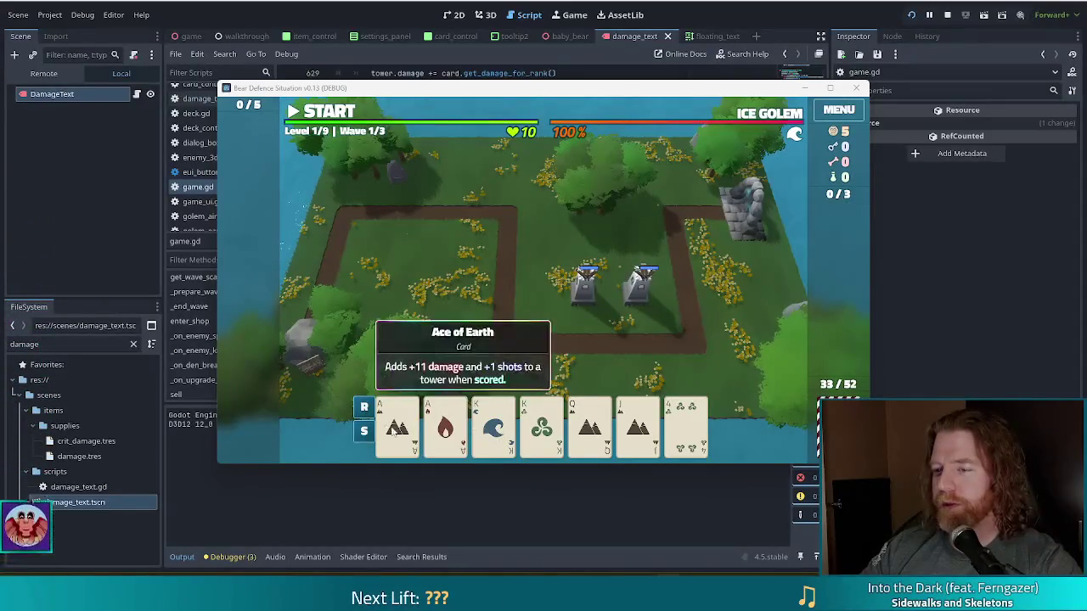
Step: Play Two Pair of Aces and Kings as a Ballista tower inside the left path loop
{"action": "left_click", "coordinate": [397, 429]}
{"action": "left_click", "coordinate": [445, 429]}
{"action": "left_click", "coordinate": [494, 429]}
{"action": "left_click", "coordinate": [541, 429]}
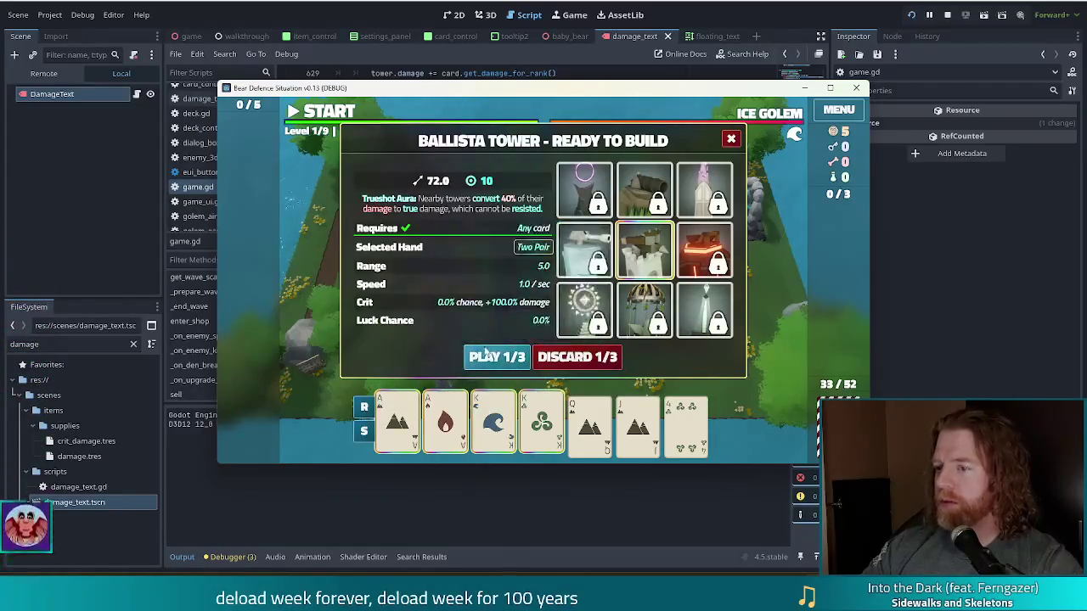
{"action": "left_click", "coordinate": [504, 361]}
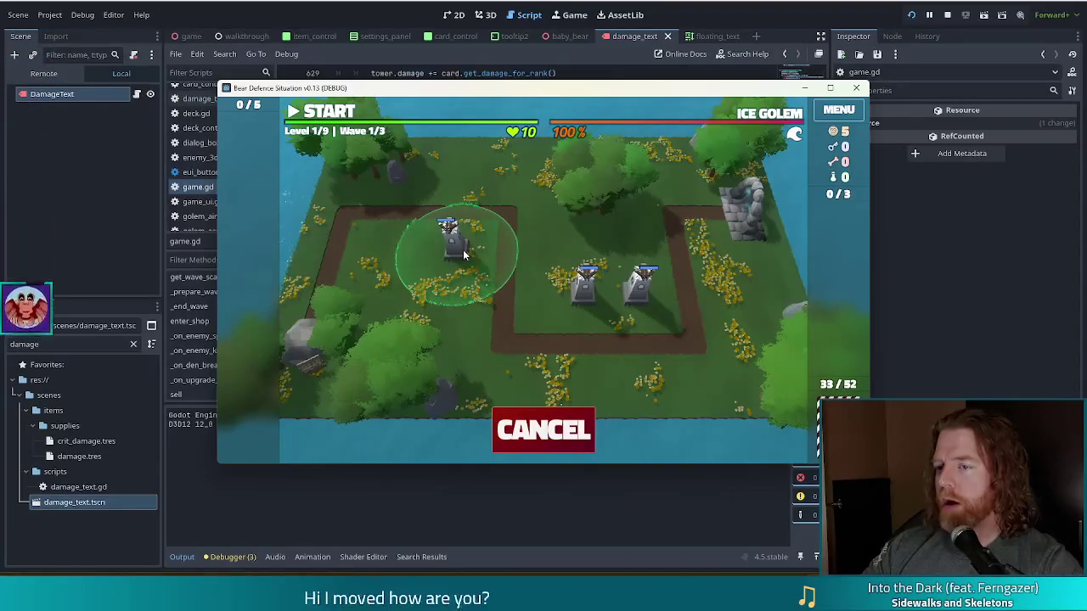
{"action": "left_click", "coordinate": [463, 249]}
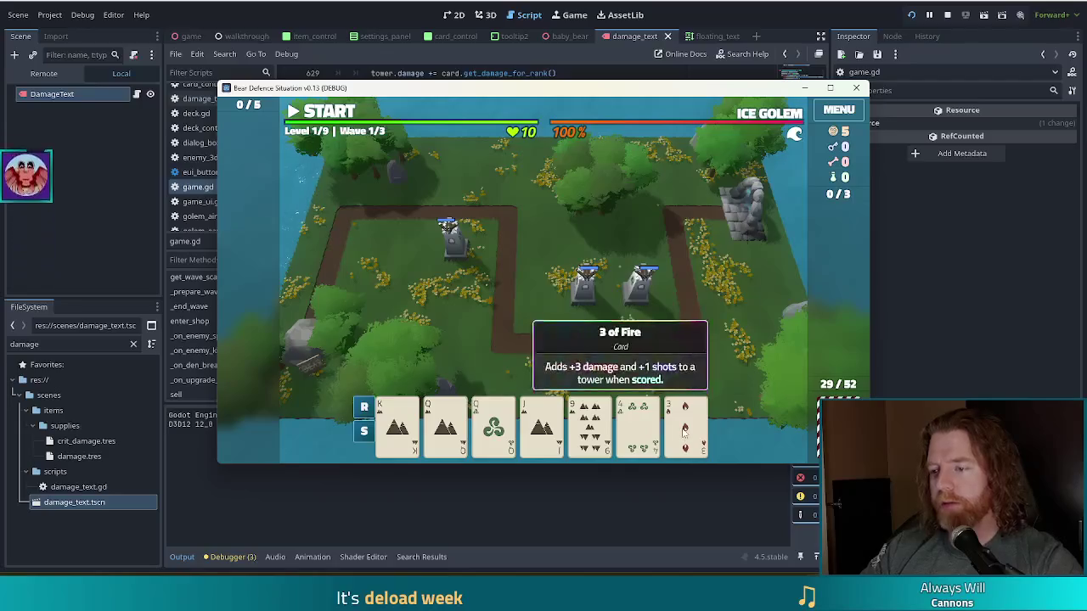
Step: Play the 4 card, then select the 2 of Earth and 2 of Wind
{"action": "left_click", "coordinate": [638, 422]}
{"action": "left_click", "coordinate": [497, 353]}
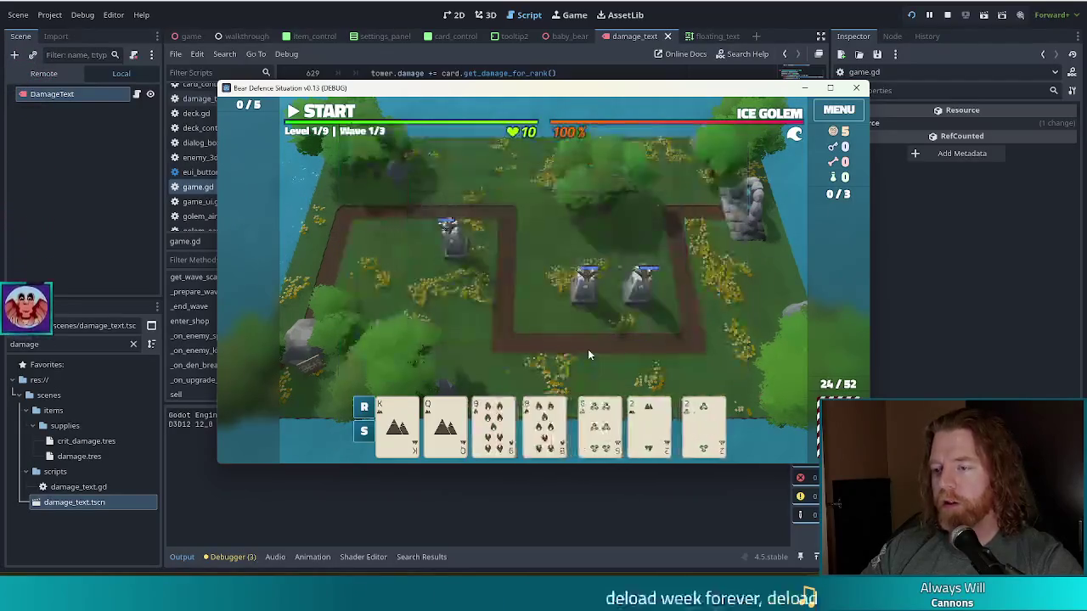
{"action": "left_click", "coordinate": [637, 422]}
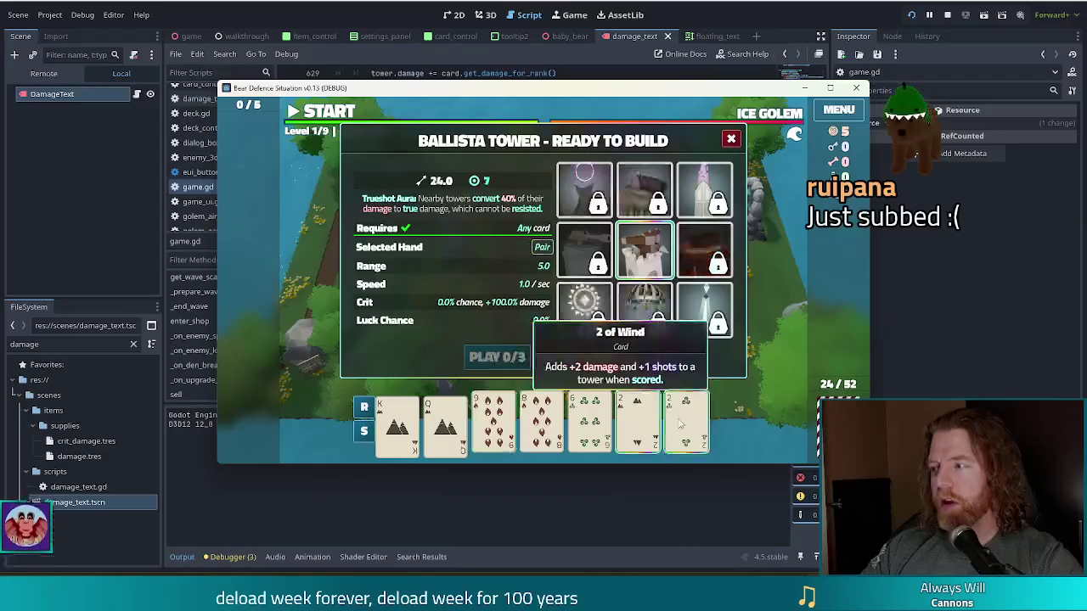
{"action": "left_click", "coordinate": [685, 422]}
Step: Run the 'discard' debug command to replace cards, then dismiss the Wave Complete summary
{"action": "key", "text": "grave"}
{"action": "type", "text": "discard"}
{"action": "key", "text": "Return"}
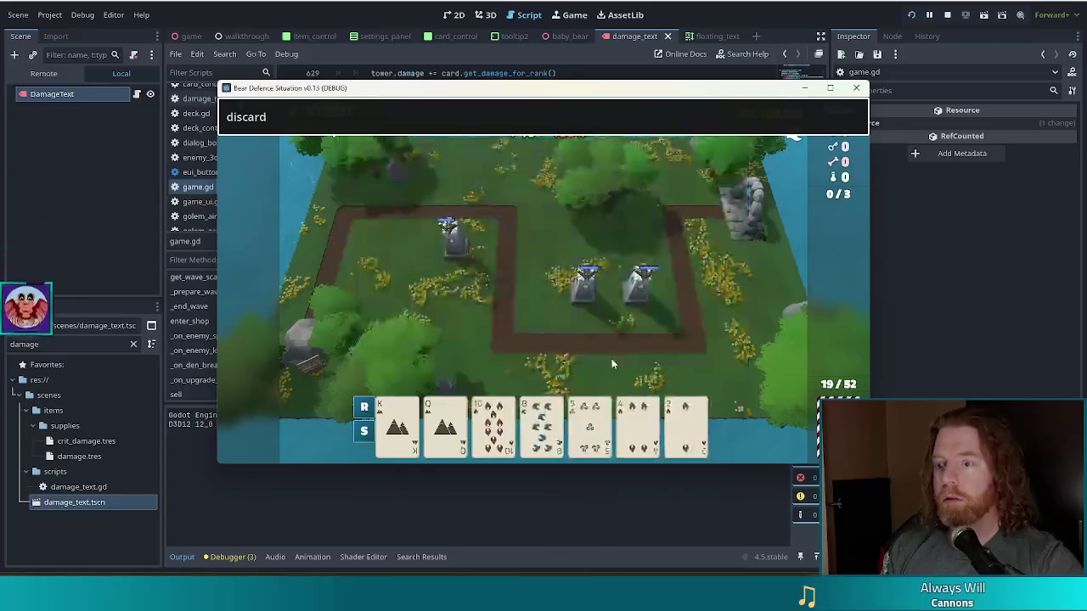
{"action": "key", "text": "grave"}
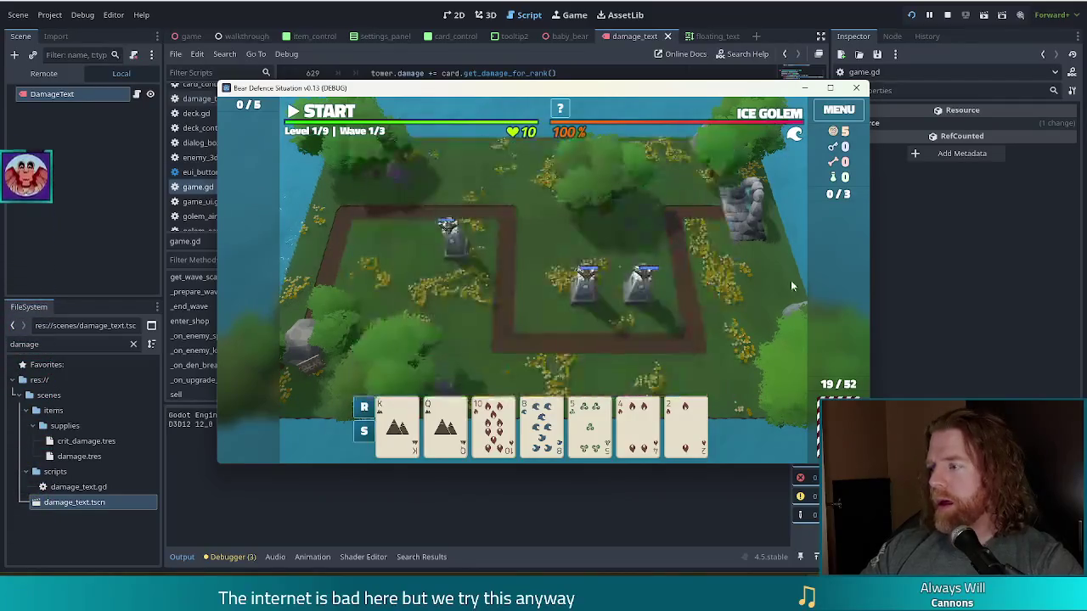
{"action": "mouse_move", "coordinate": [770, 119]}
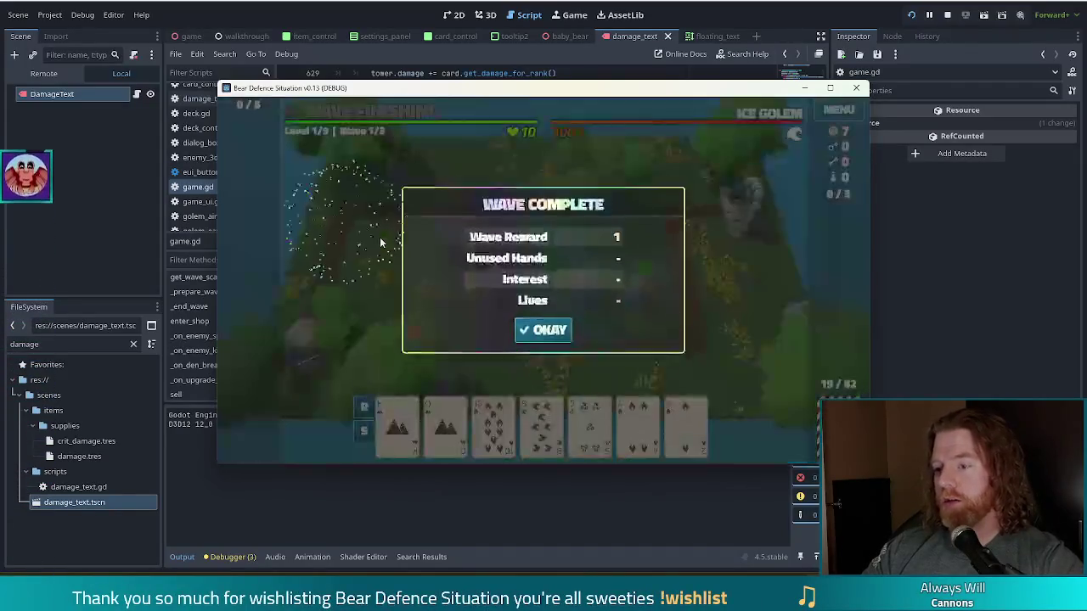
{"action": "left_click", "coordinate": [565, 333]}
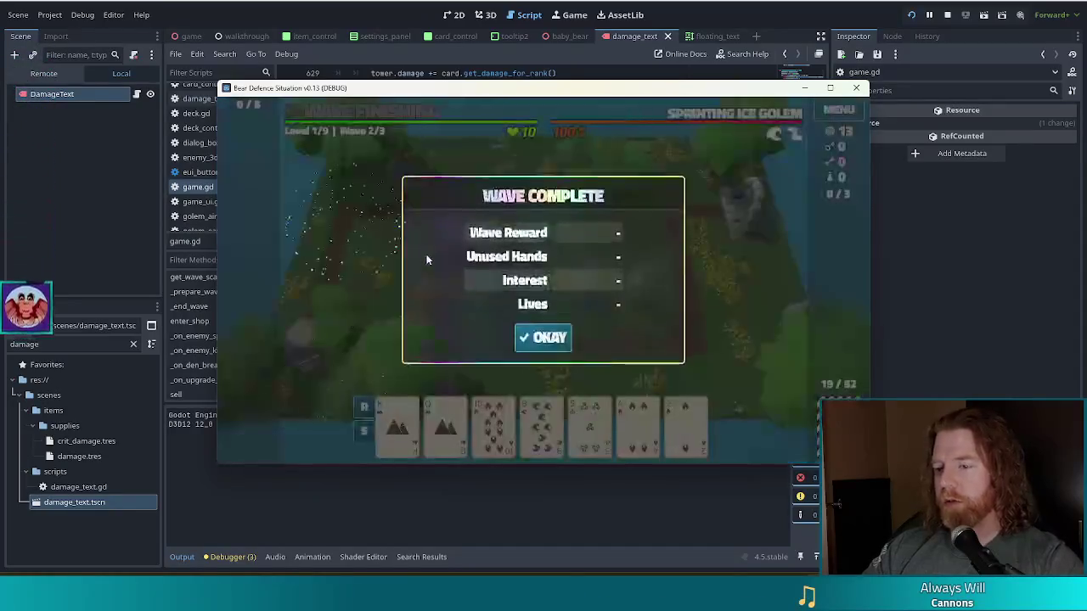
Step: Dismiss the wave summary, read the new hand's card info boxes, and stop the game with F8
{"action": "left_click", "coordinate": [544, 332]}
{"action": "mouse_move", "coordinate": [541, 422]}
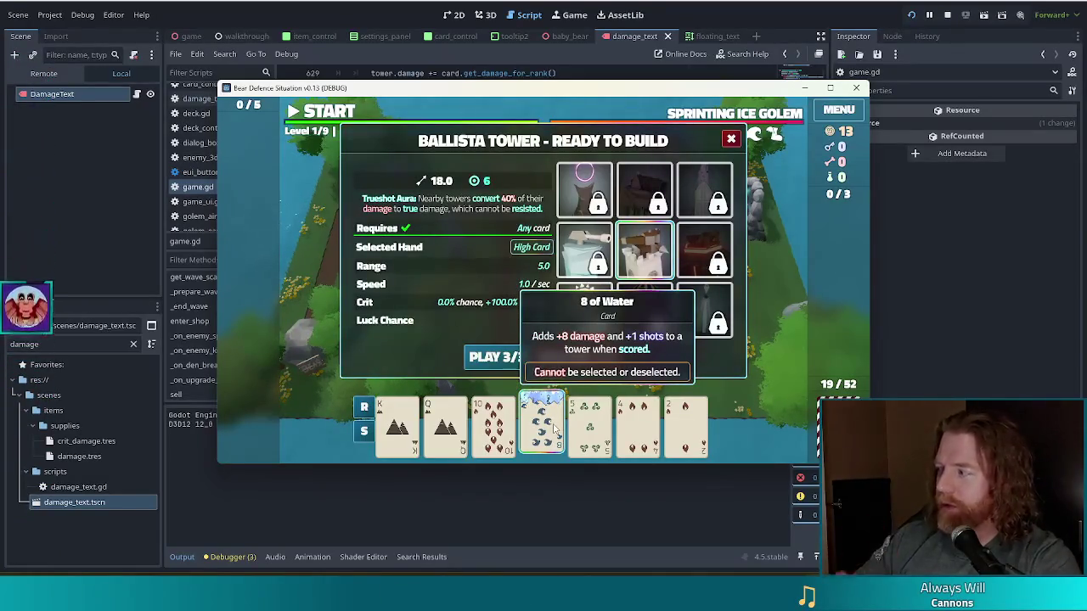
{"action": "mouse_move", "coordinate": [637, 425]}
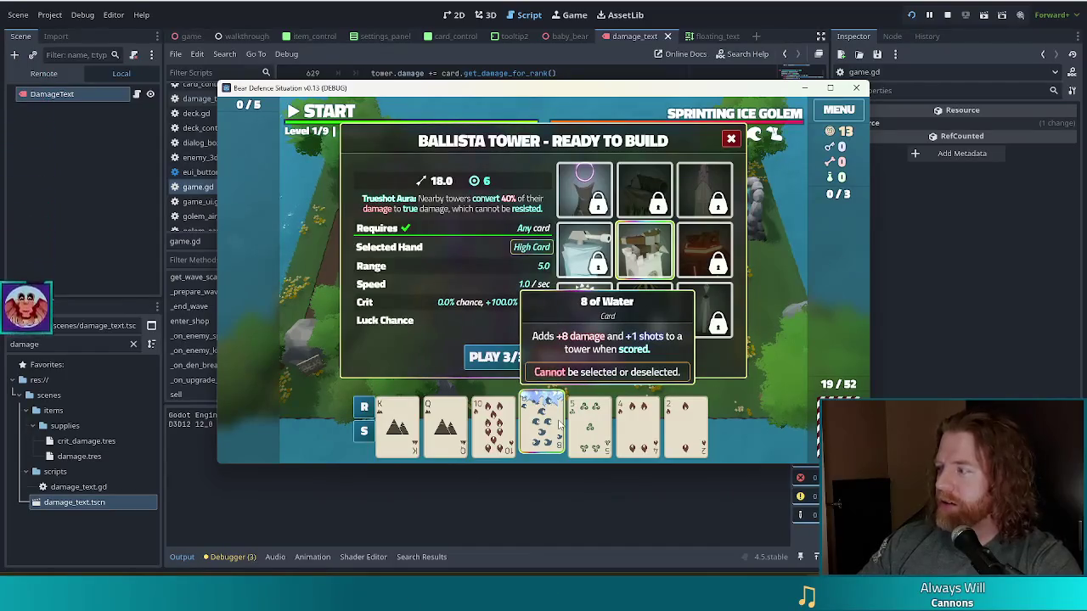
{"action": "mouse_move", "coordinate": [578, 255]}
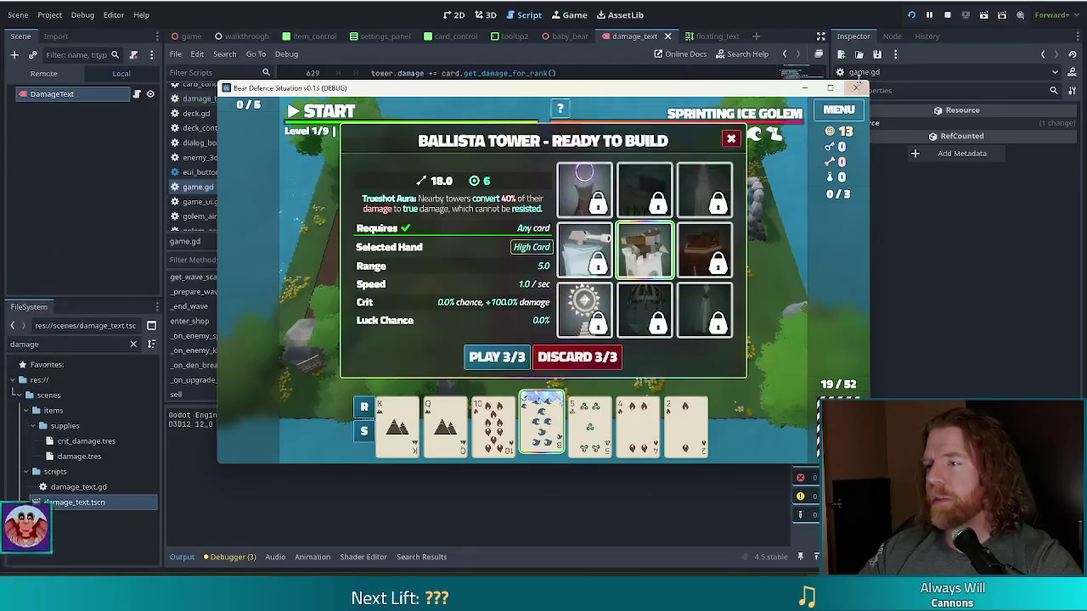
{"action": "key", "text": "F8"}
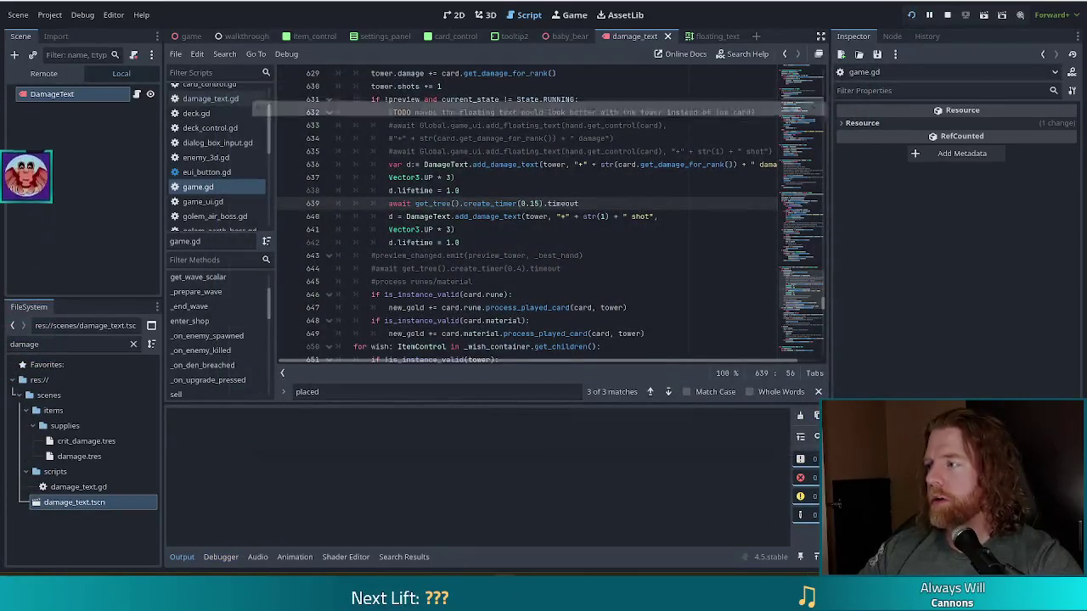
Step: Rerun the game project, then bring forward the Vivaldi window showing the Bluesky flying fish post
{"action": "key", "text": "F5"}
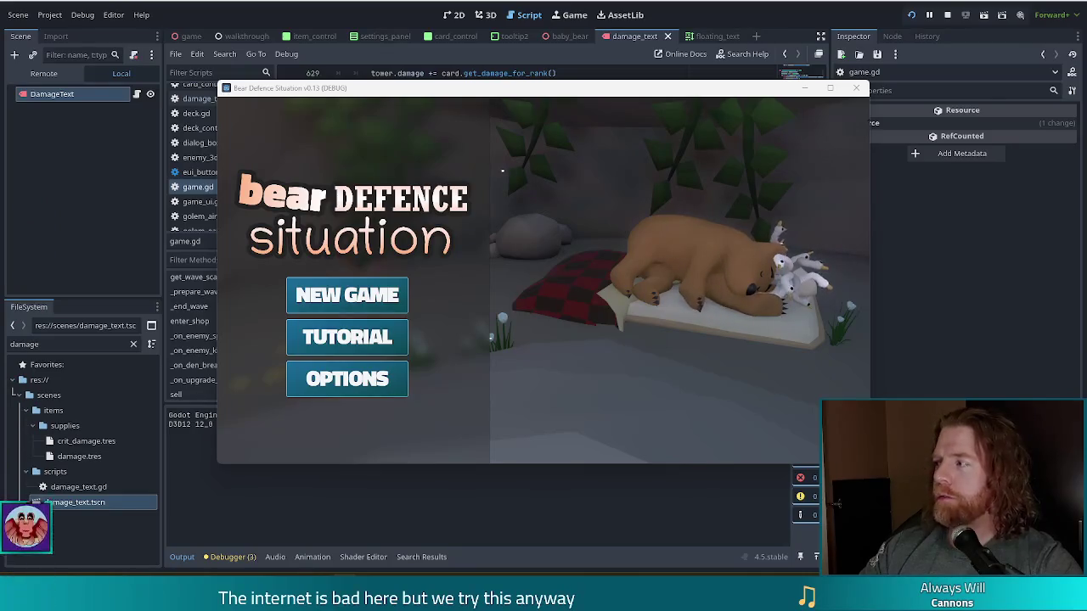
{"action": "key", "text": "alt+Tab"}
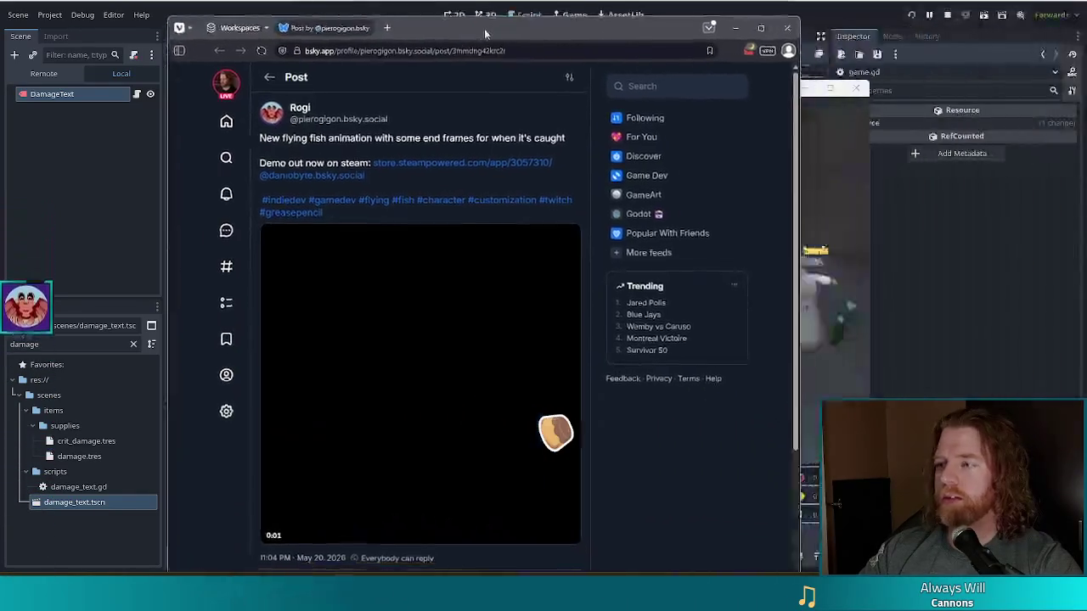
Step: Maximize Vivaldi, play the flying fish video, then move to the GitHub tweet screenshot tab
{"action": "double_click", "coordinate": [484, 29]}
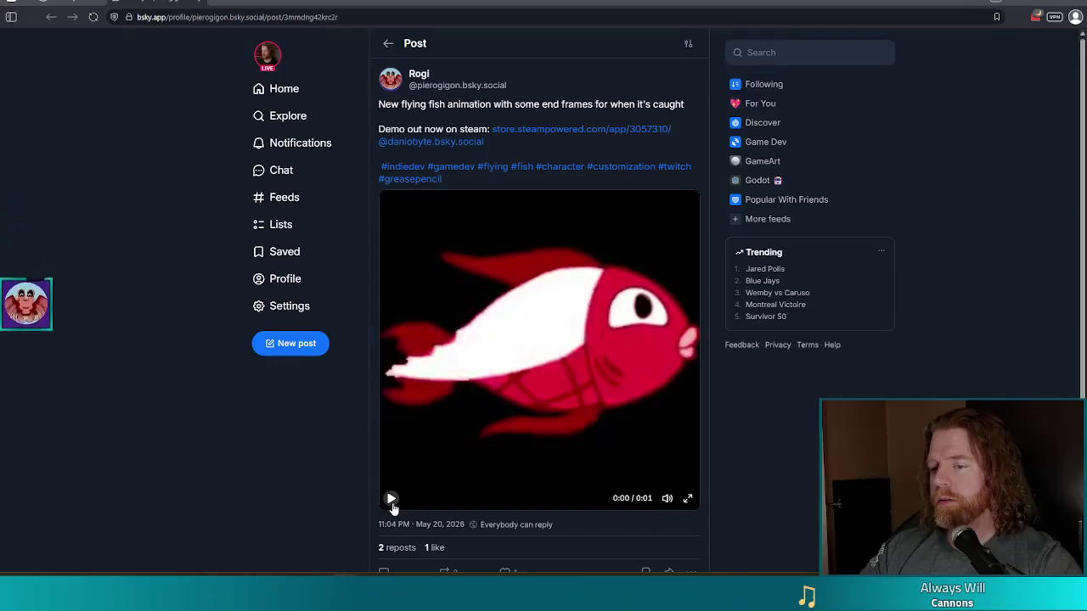
{"action": "left_click", "coordinate": [392, 501]}
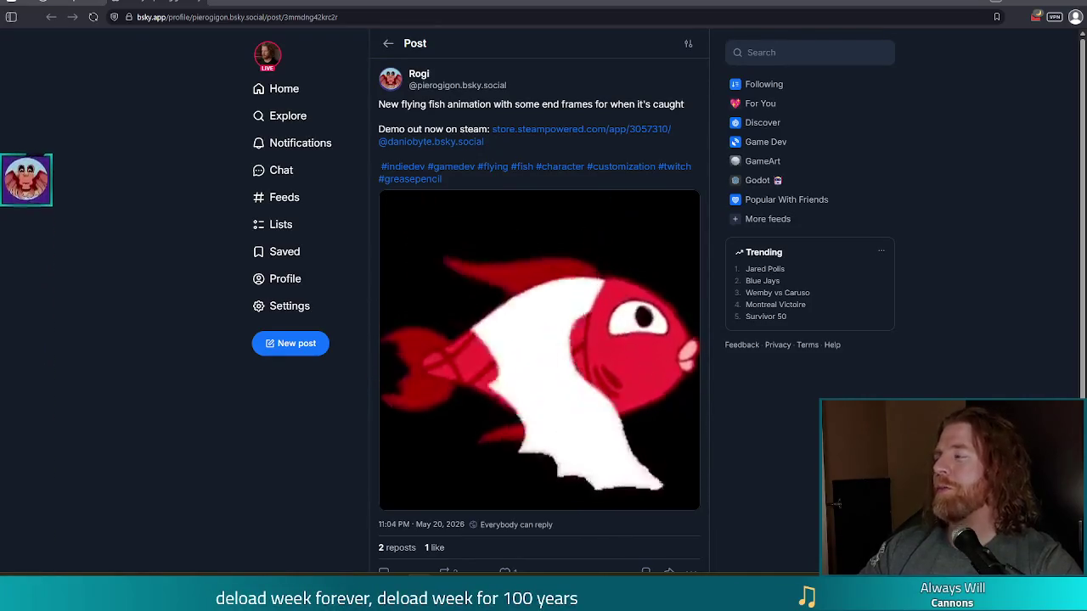
{"action": "key", "text": "ctrl+Tab"}
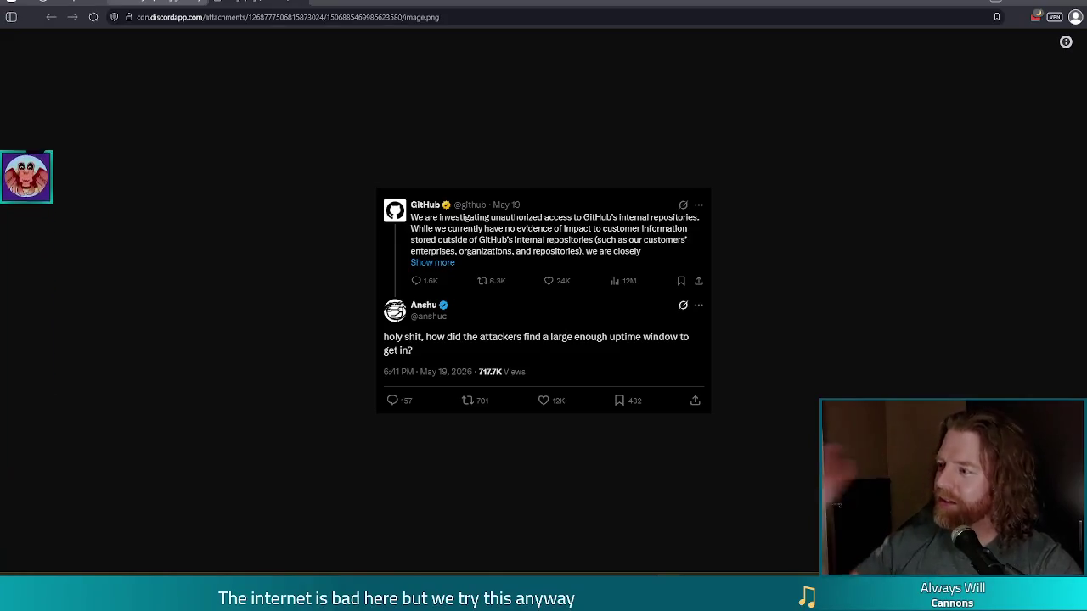
Step: Close the screenshot tab, then like and repost the flying fish animation post
{"action": "key", "text": "ctrl+w"}
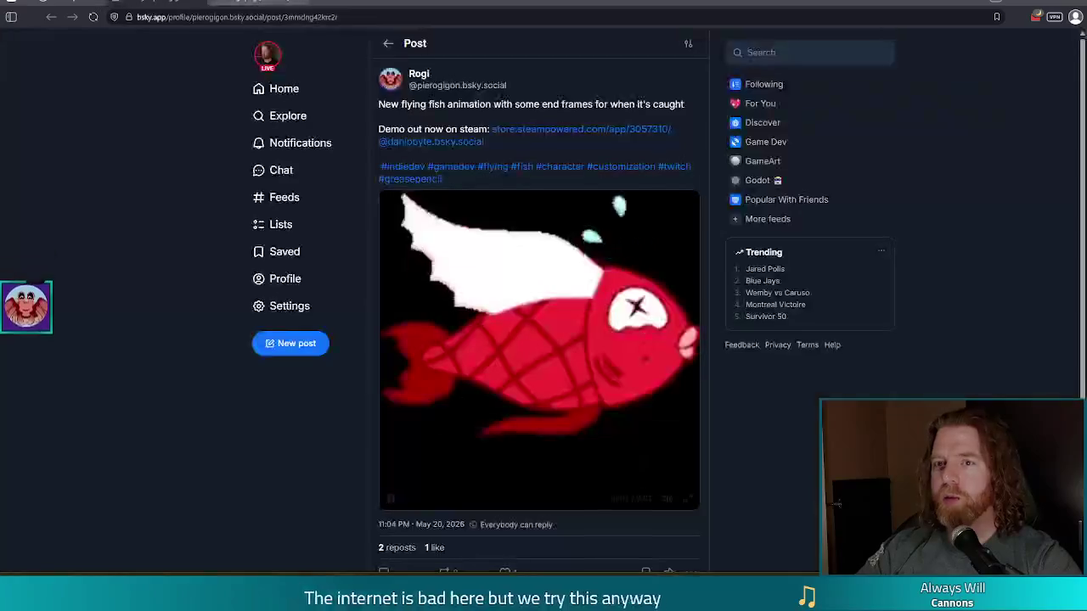
{"action": "scroll", "coordinate": [580, 504], "scroll_direction": "down", "scroll_amount": 2}
{"action": "left_click", "coordinate": [505, 428]}
{"action": "left_click", "coordinate": [445, 428]}
{"action": "left_click", "coordinate": [473, 452]}
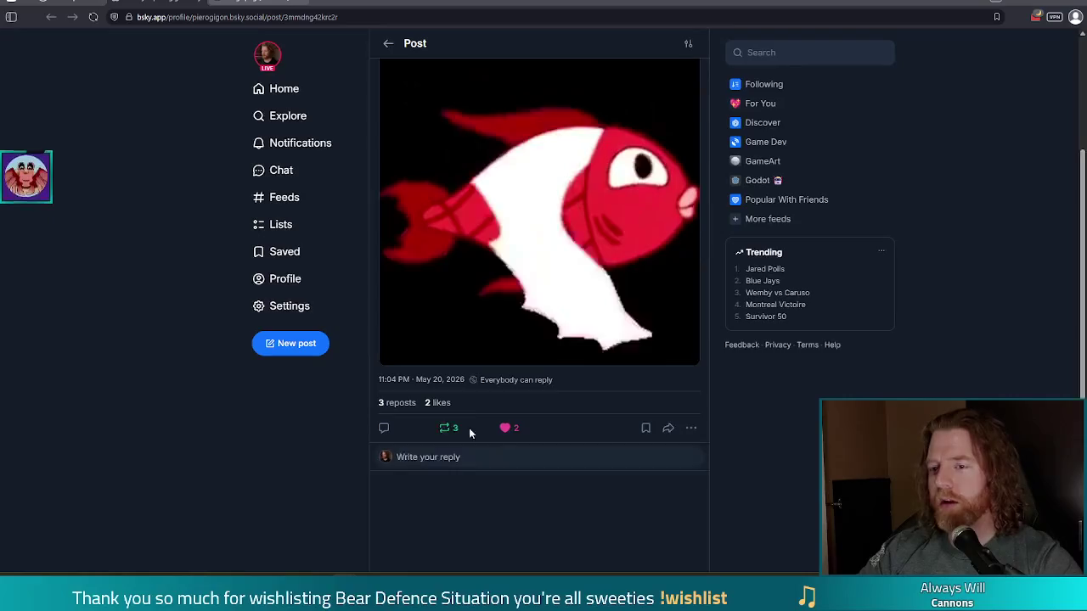
Step: Scroll through the post, then return to the running game's title screen
{"action": "scroll", "coordinate": [556, 357], "scroll_direction": "up", "scroll_amount": 2}
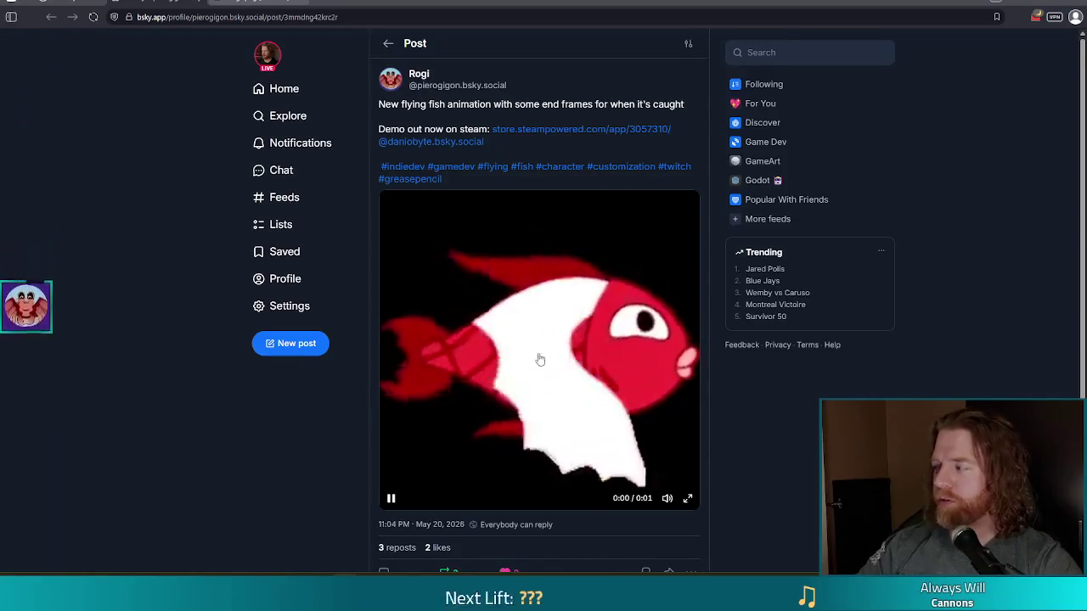
{"action": "scroll", "coordinate": [553, 361], "scroll_direction": "down", "scroll_amount": 1}
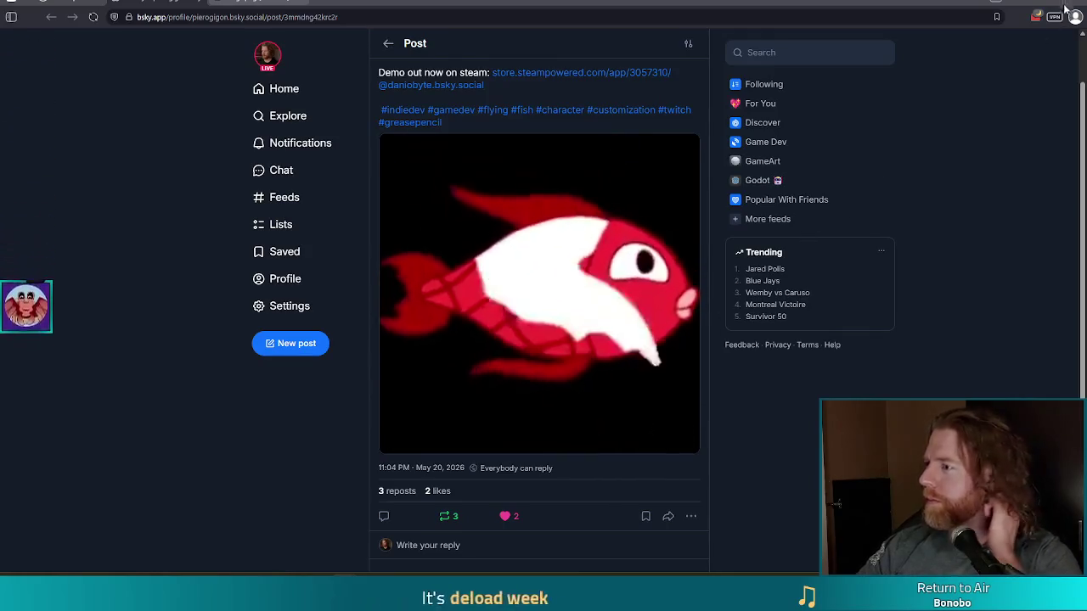
{"action": "key", "text": "alt+Tab"}
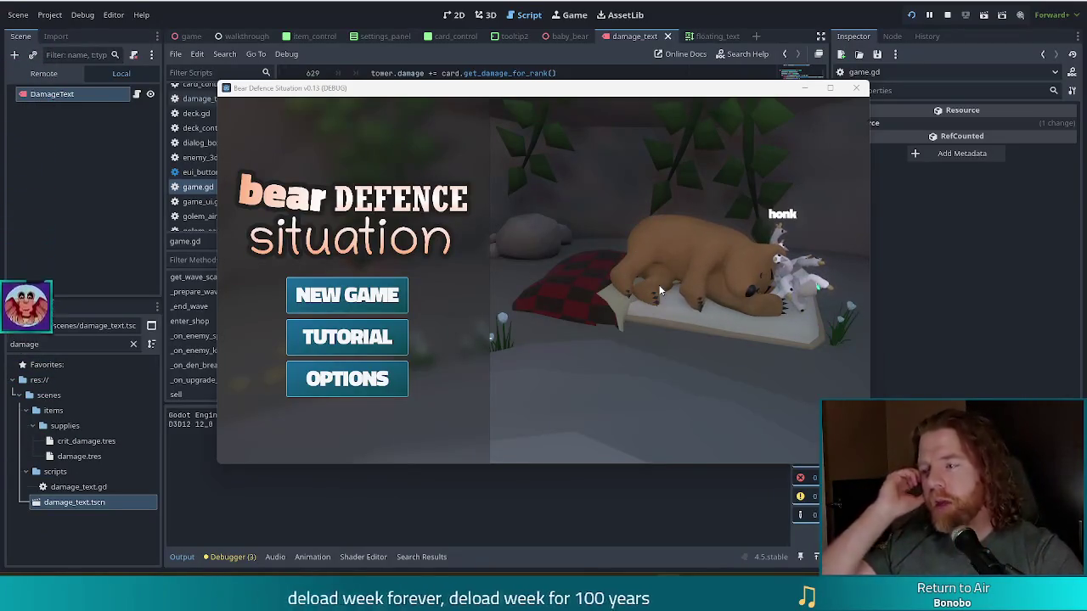
Step: Start a new game, advance to the next wave, and play the three 3s as a tower
{"action": "left_click", "coordinate": [369, 303]}
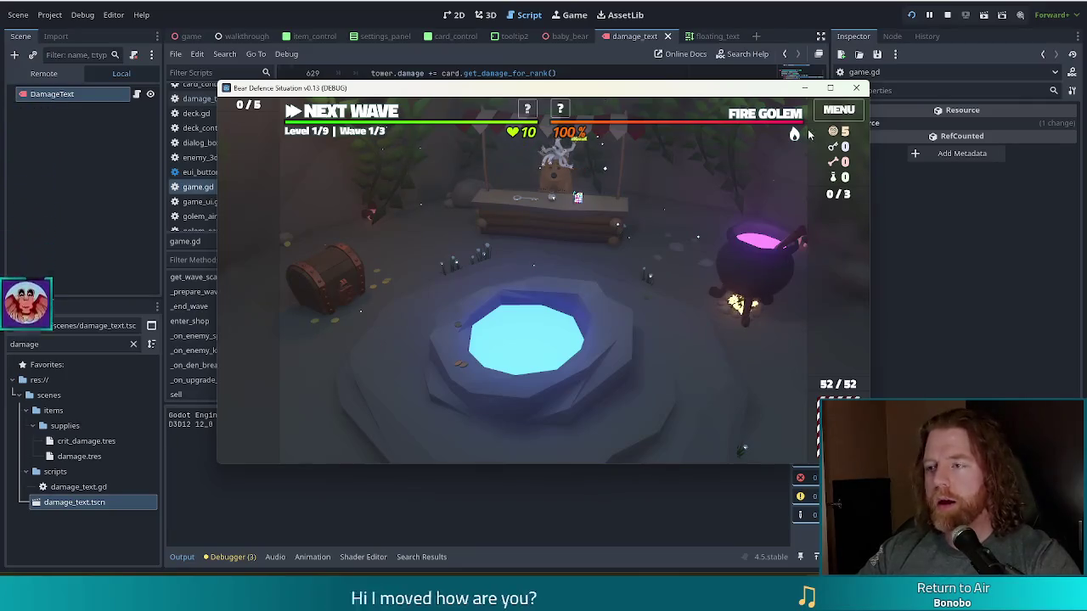
{"action": "mouse_move", "coordinate": [792, 118]}
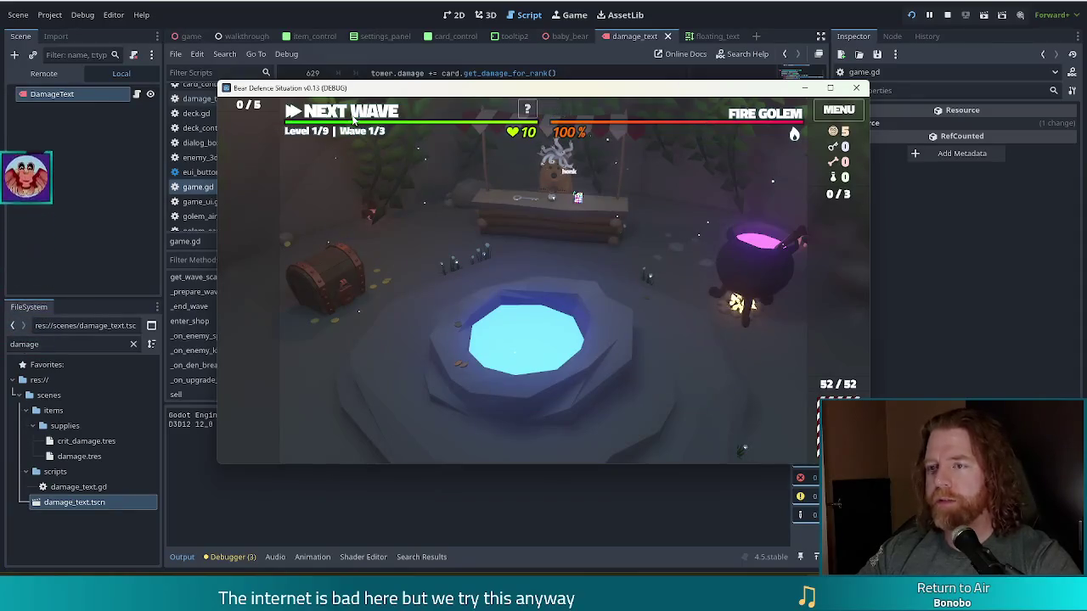
{"action": "left_click", "coordinate": [353, 119]}
{"action": "left_click", "coordinate": [588, 425]}
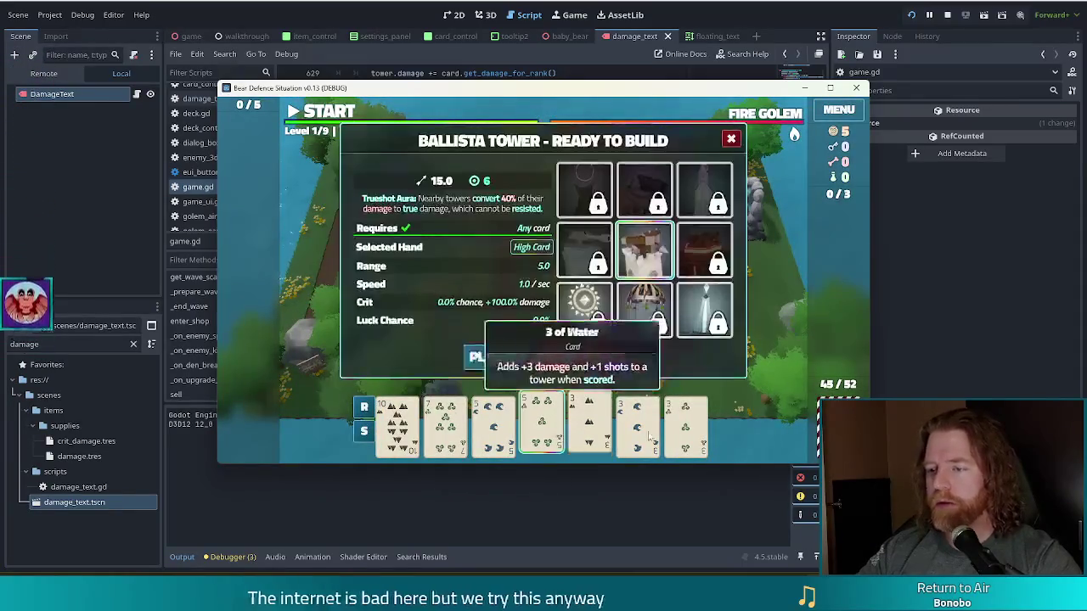
{"action": "key", "text": "d"}
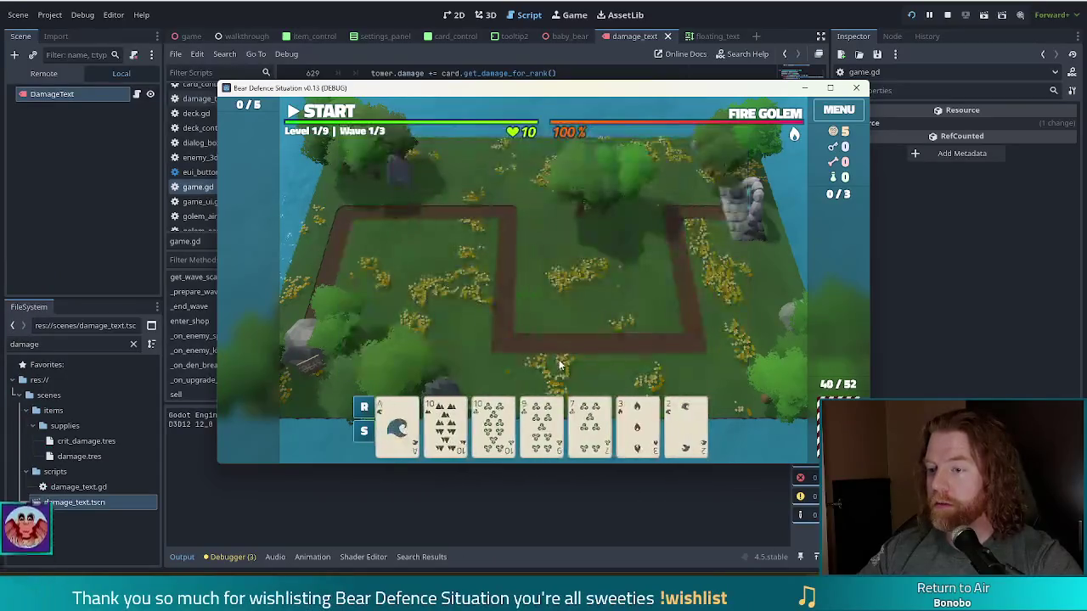
Step: Discard the 9 of Wind and another card, then dismiss Wave Complete to start wave 3
{"action": "left_click", "coordinate": [521, 429]}
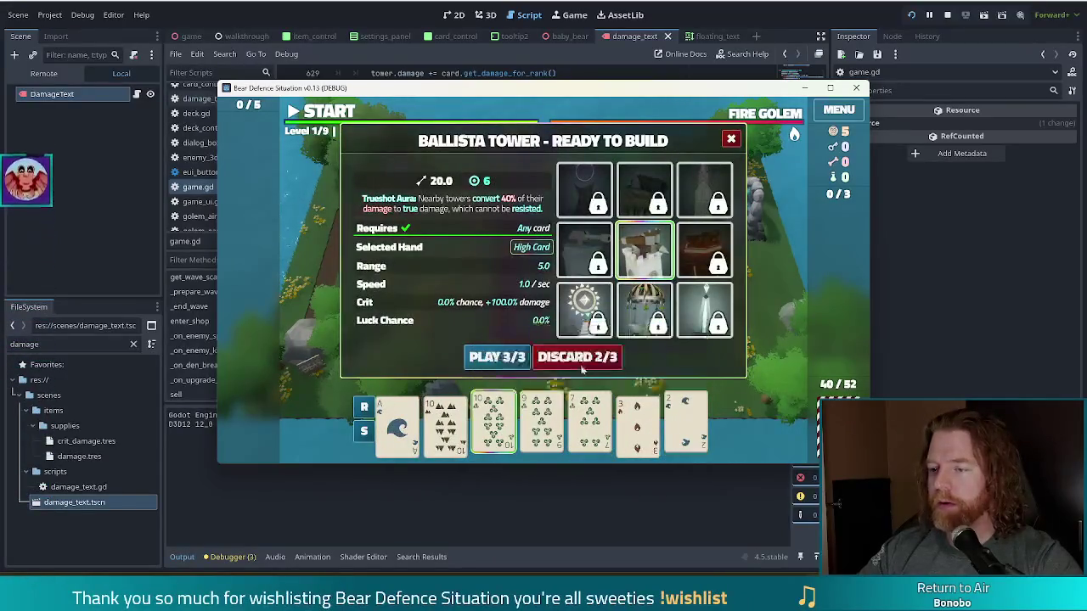
{"action": "left_click", "coordinate": [577, 355]}
{"action": "left_click", "coordinate": [589, 425]}
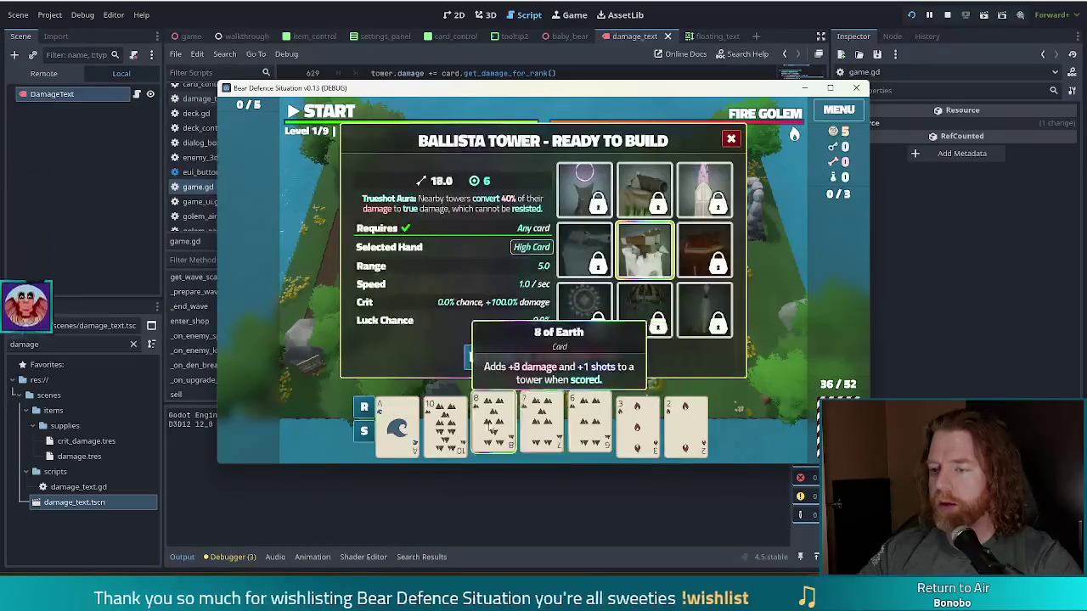
{"action": "left_click", "coordinate": [584, 357]}
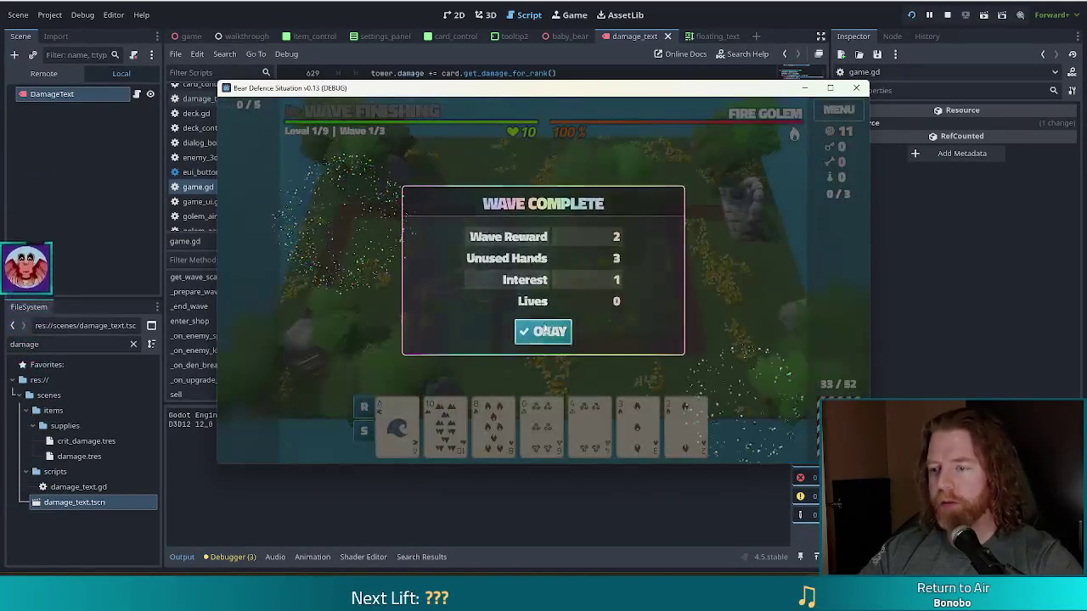
{"action": "left_click", "coordinate": [543, 331]}
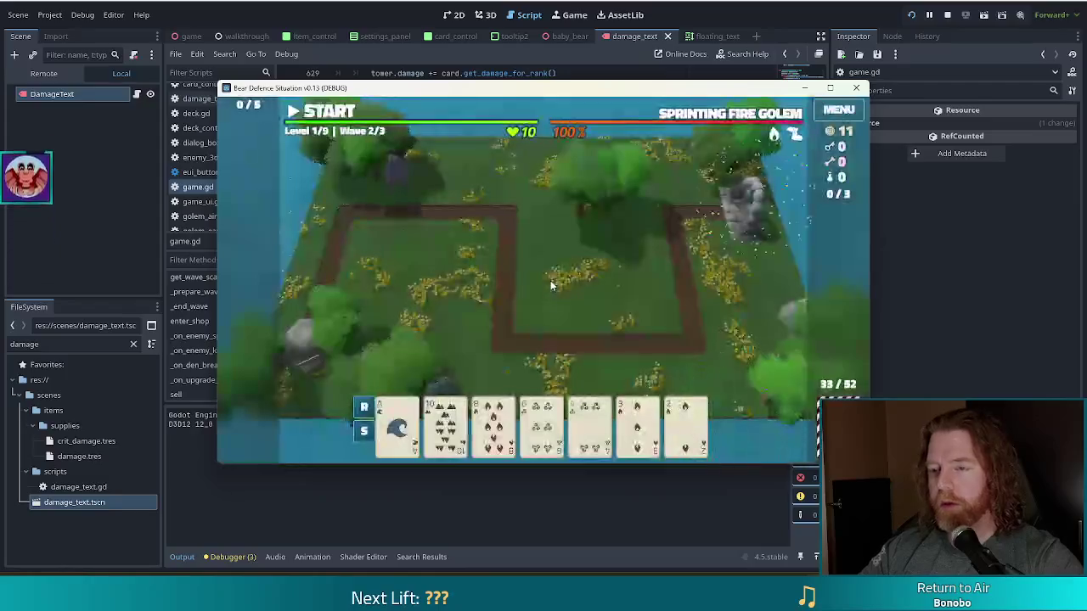
{"action": "left_click", "coordinate": [543, 335]}
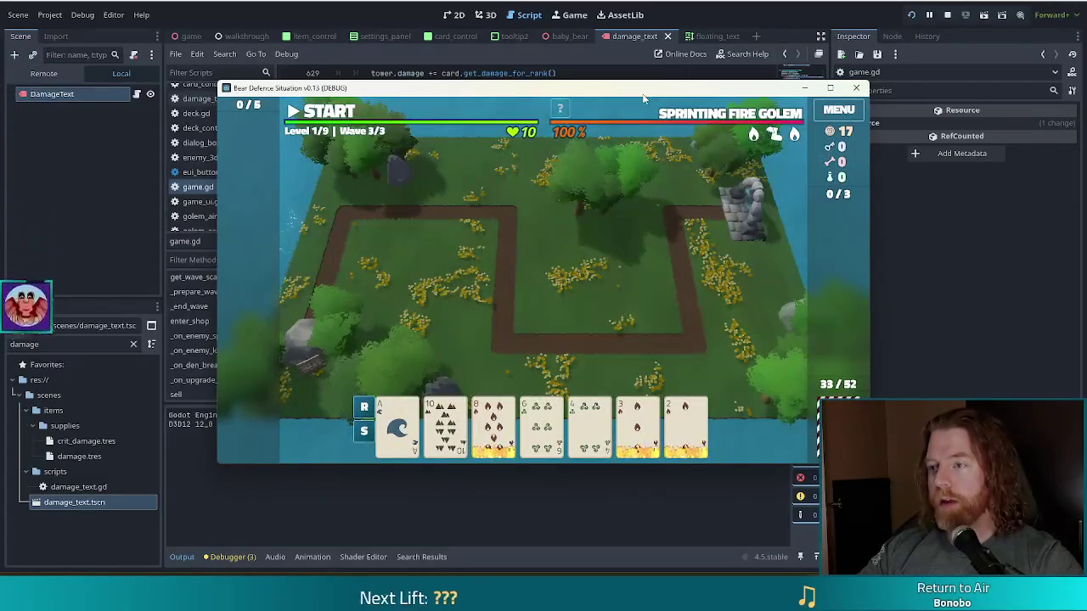
Step: Select the 8 of Fire for a Ballista Tower build, then return to game.gd
{"action": "mouse_move", "coordinate": [514, 416]}
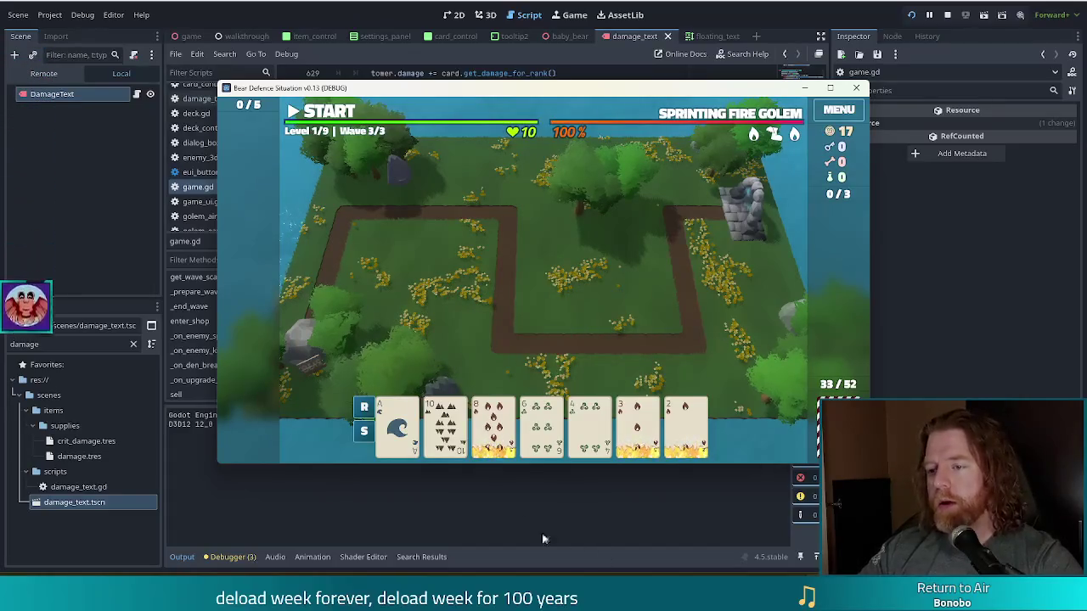
{"action": "left_click", "coordinate": [493, 429]}
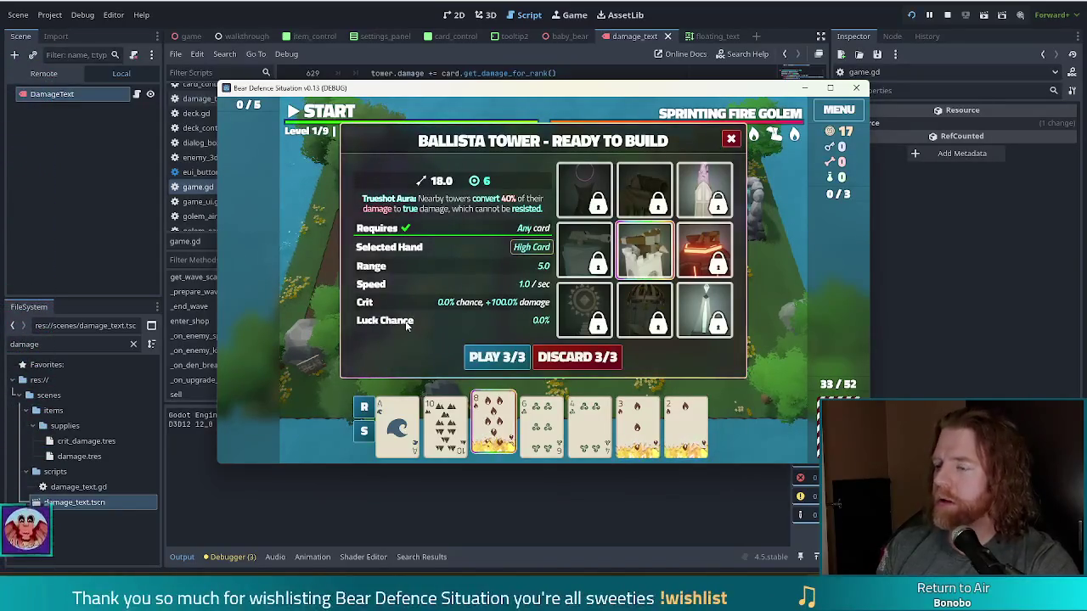
{"action": "key", "text": "alt+Tab"}
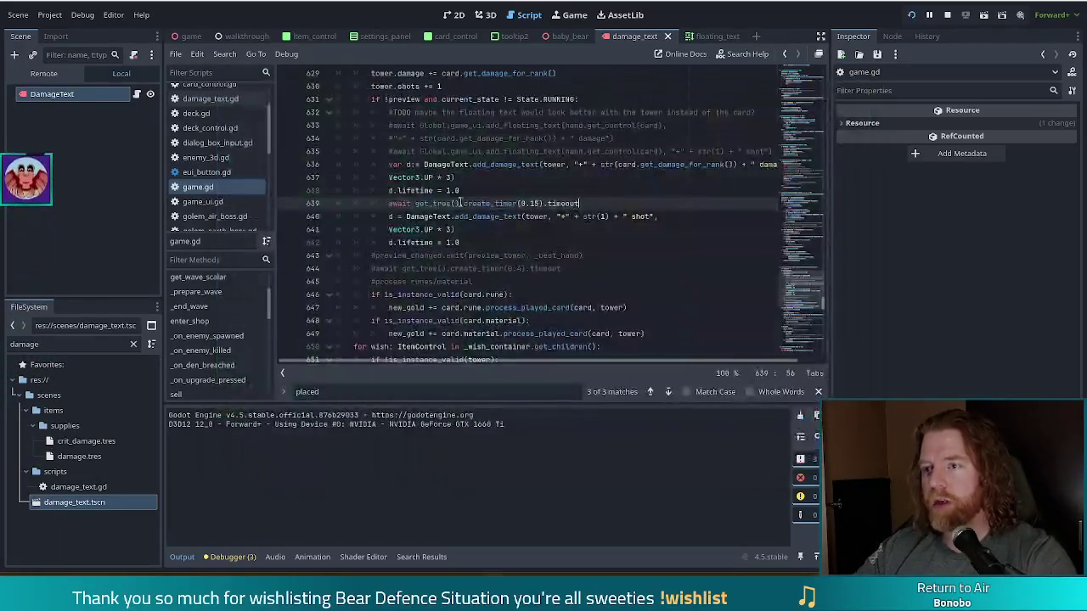
Step: Search game.gd for 'burnin' and inspect the '-1 lives' burning code on line 668, then return to the game
{"action": "key", "text": "Down"}
{"action": "key", "text": "Down"}
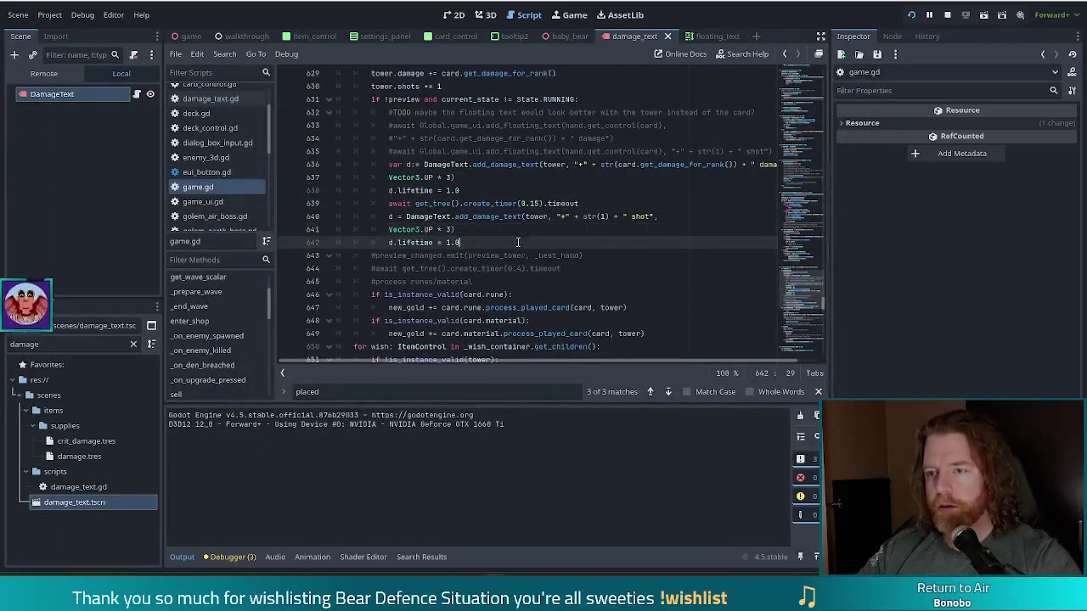
{"action": "key", "text": "ctrl+f"}
{"action": "type", "text": "burnin"}
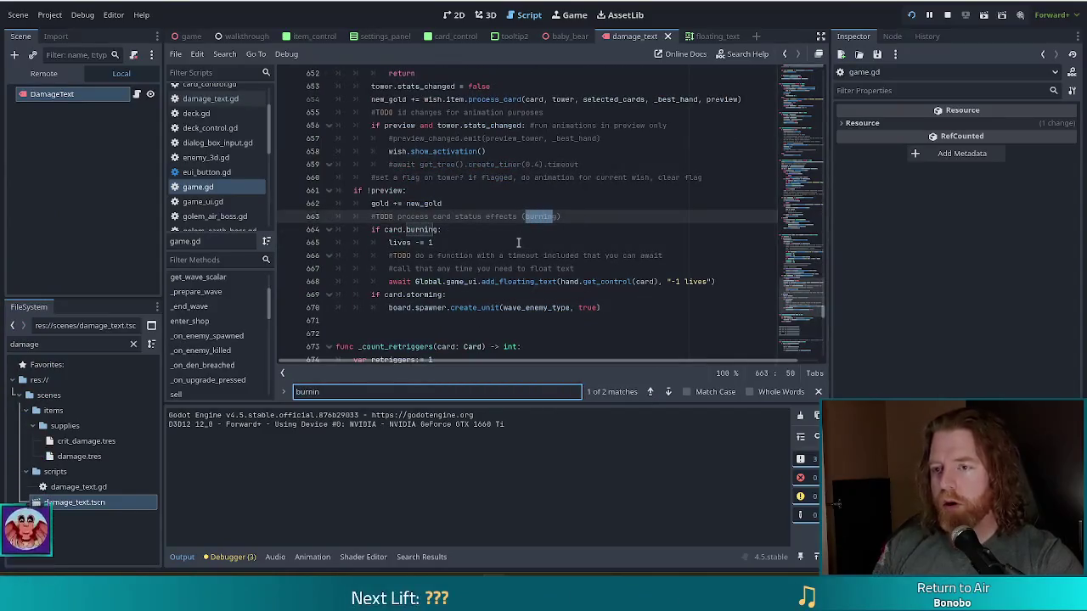
{"action": "left_click", "coordinate": [445, 281]}
{"action": "scroll", "coordinate": [696, 276], "scroll_direction": "up", "scroll_amount": 1}
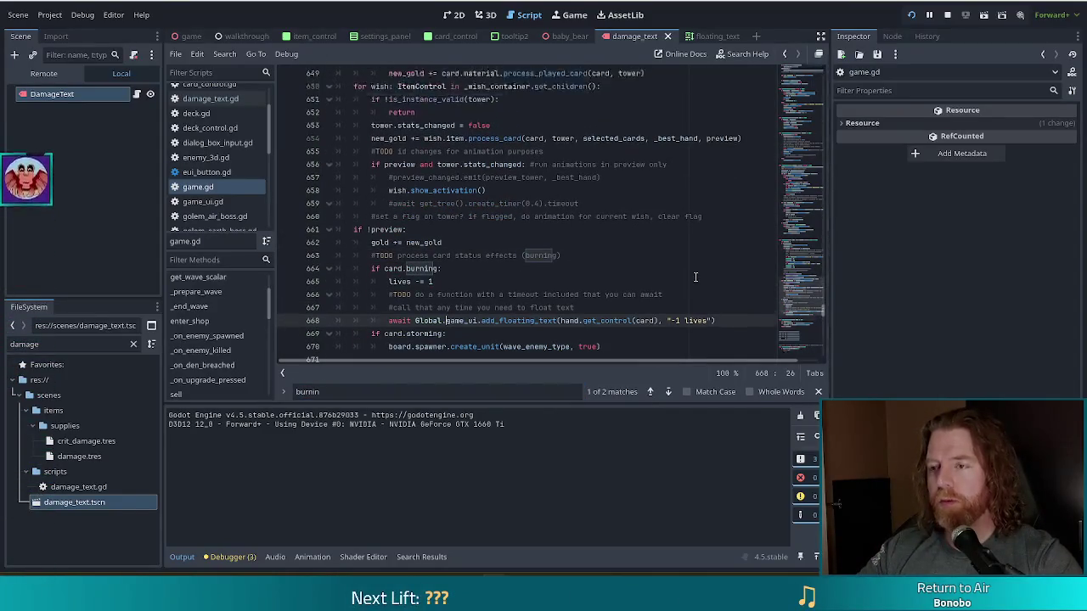
{"action": "scroll", "coordinate": [694, 277], "scroll_direction": "down", "scroll_amount": 1}
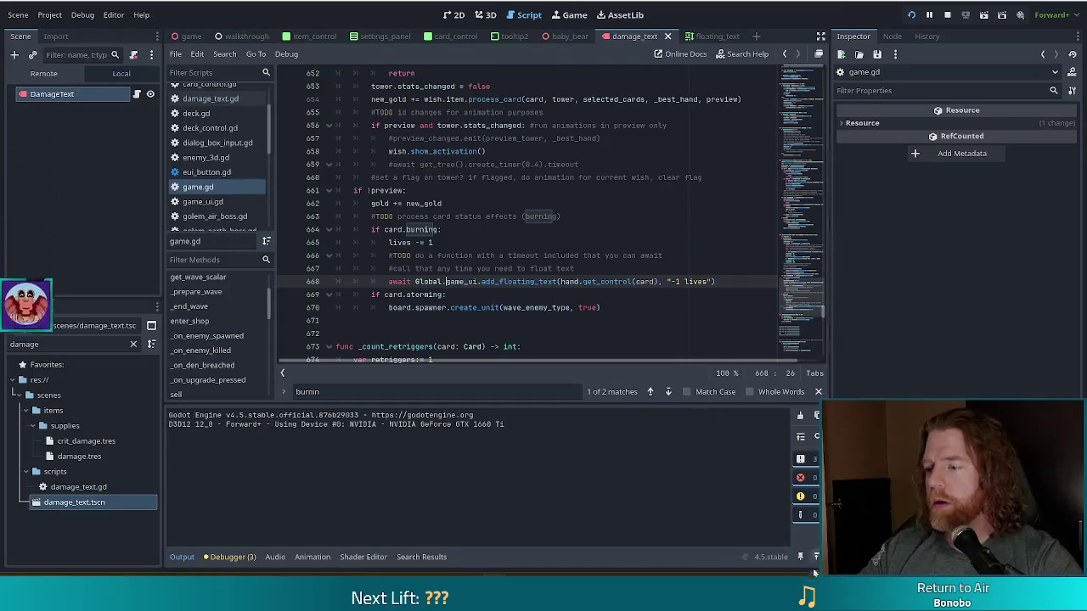
{"action": "key", "text": "alt+Tab"}
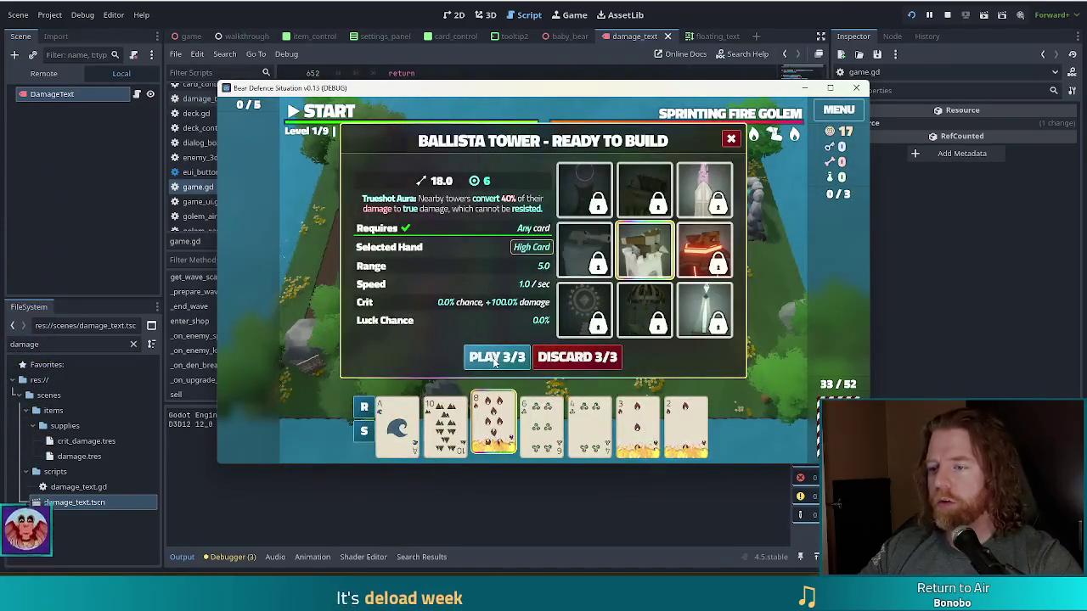
Step: Play the 8 of Fire as a Ballista Tower inside the central path loop, then switch to the browser
{"action": "left_click", "coordinate": [495, 357]}
{"action": "left_click", "coordinate": [495, 425]}
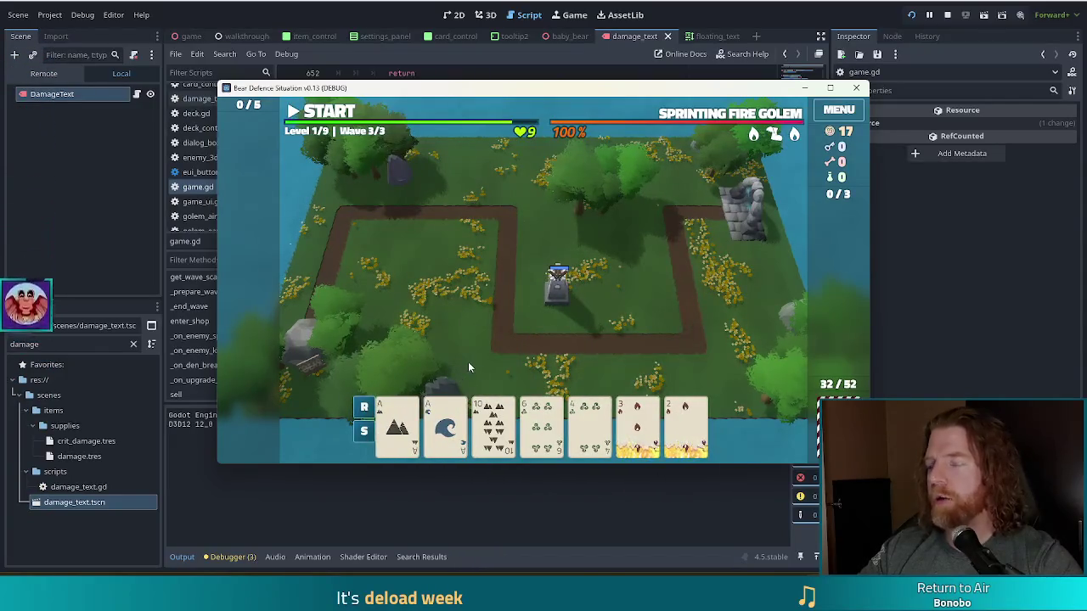
{"action": "mouse_move", "coordinate": [467, 404]}
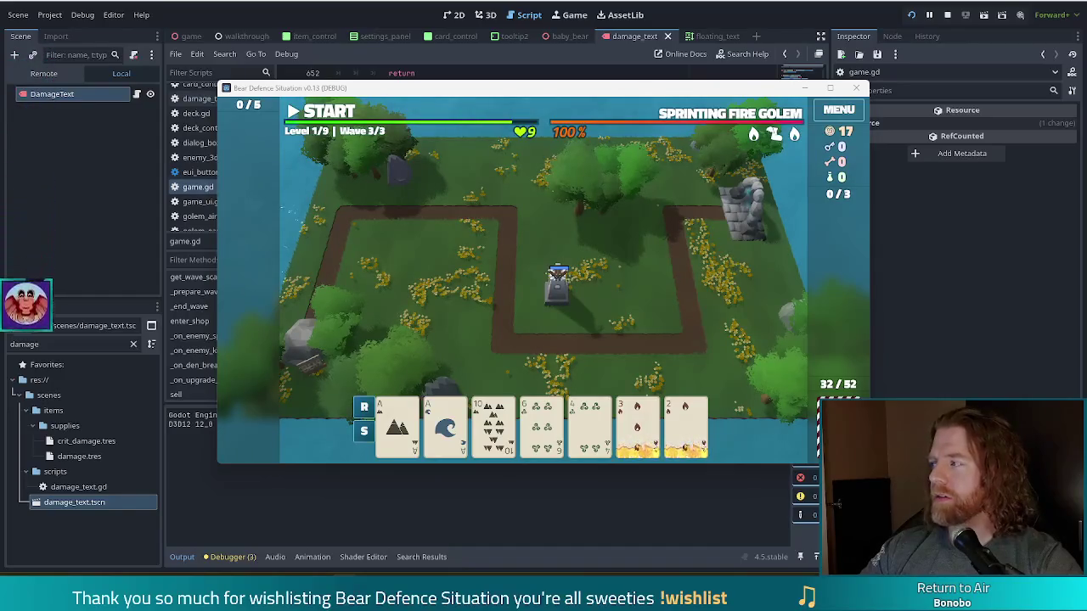
{"action": "key", "text": "alt+Tab"}
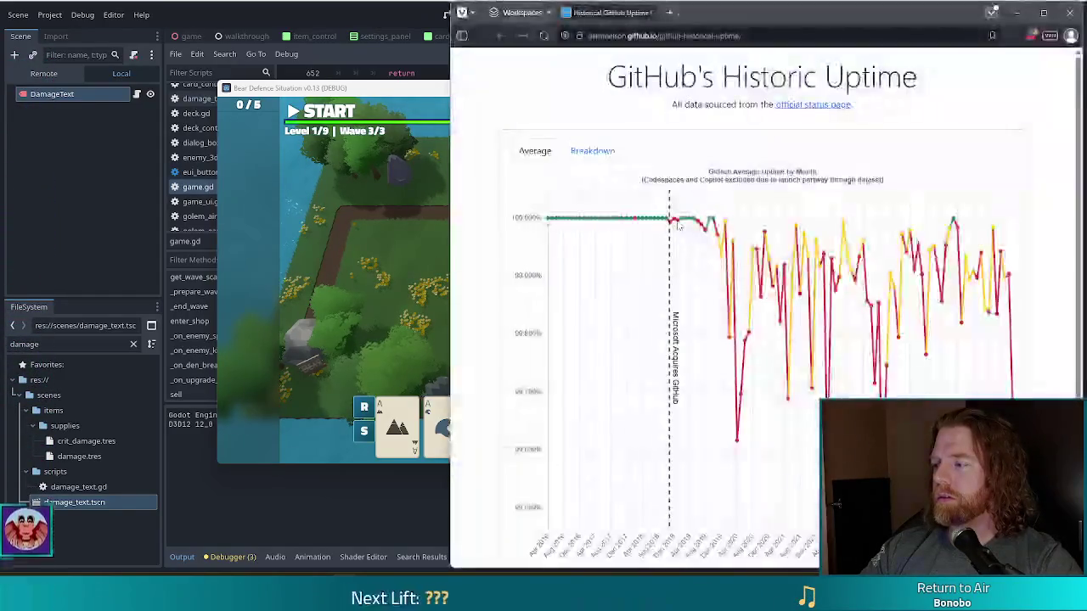
{"action": "mouse_move", "coordinate": [782, 23]}
{"action": "left_mouse_down"}
{"action": "mouse_move", "coordinate": [562, 12]}
{"action": "mouse_move", "coordinate": [562, 2]}
{"action": "left_mouse_up"}
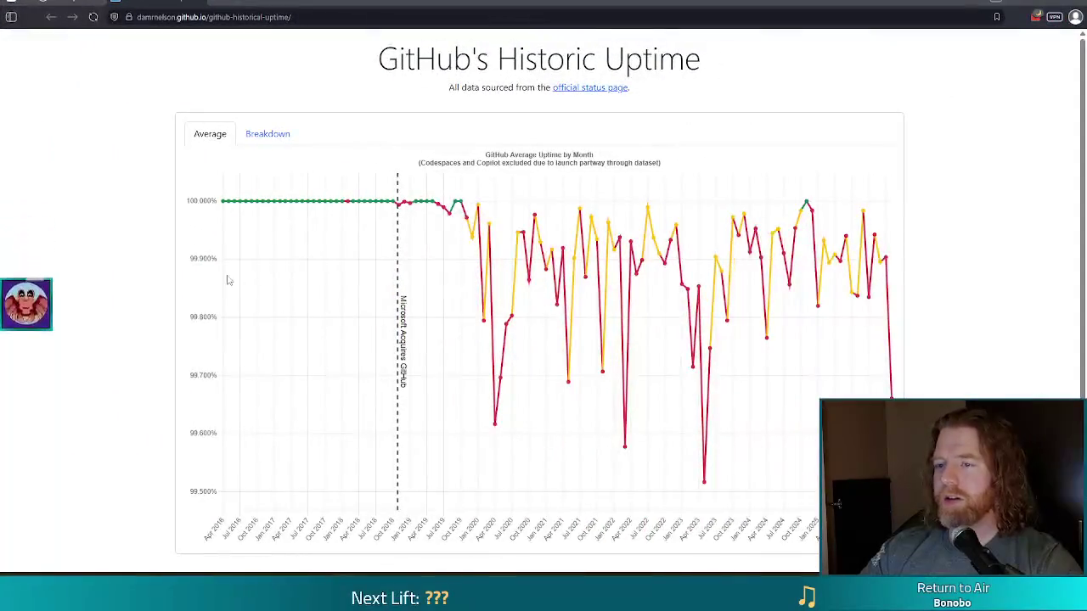
{"action": "mouse_move", "coordinate": [243, 208]}
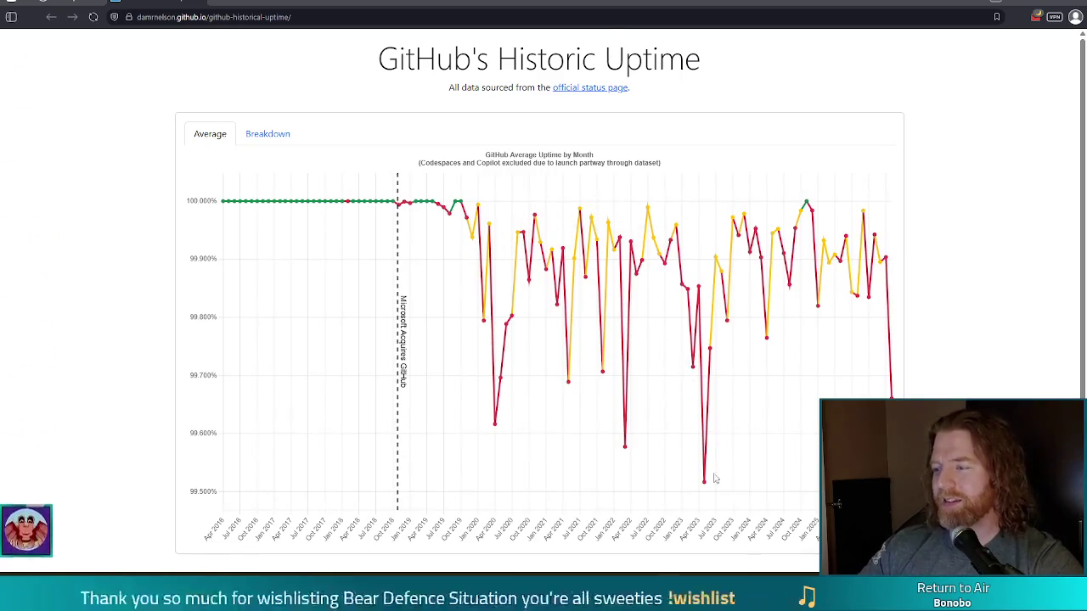
{"action": "mouse_move", "coordinate": [883, 407]}
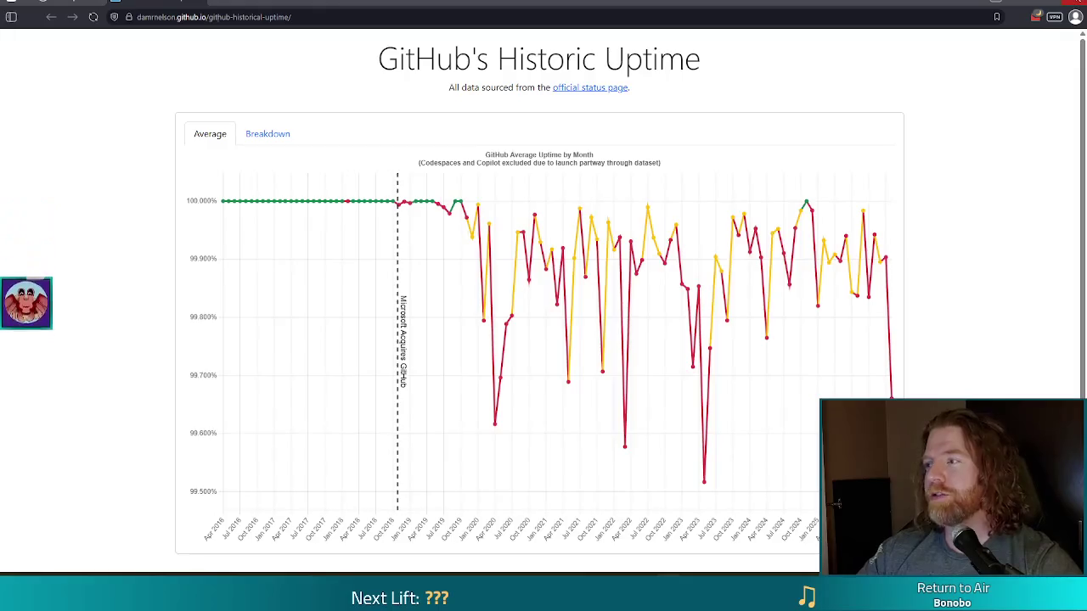
{"action": "key", "text": "alt+Tab"}
{"action": "left_click_drag", "start_coordinate": [632, 93], "coordinate": [592, 83]}
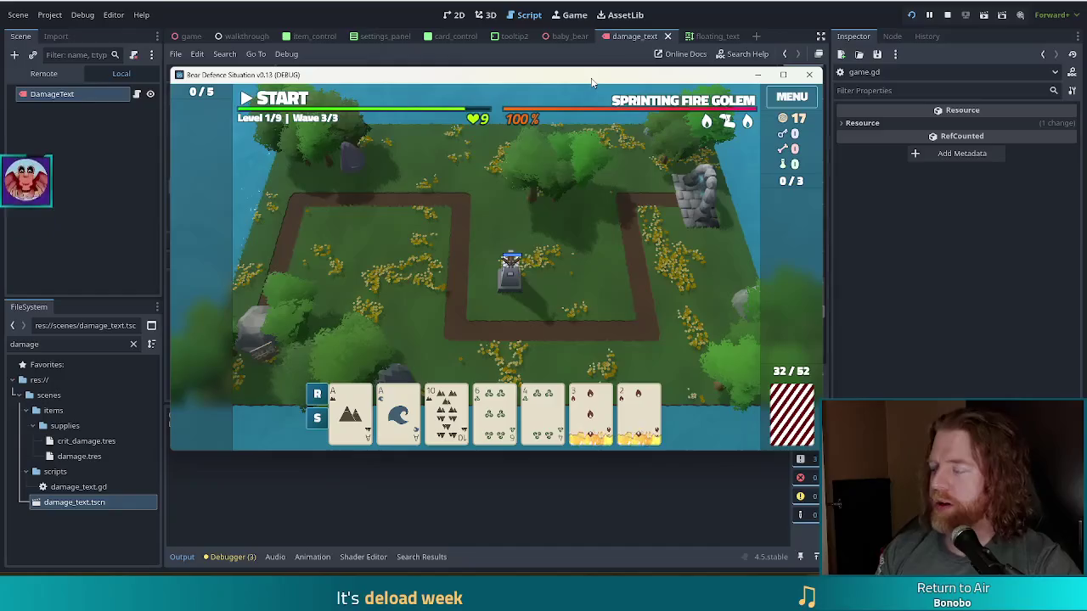
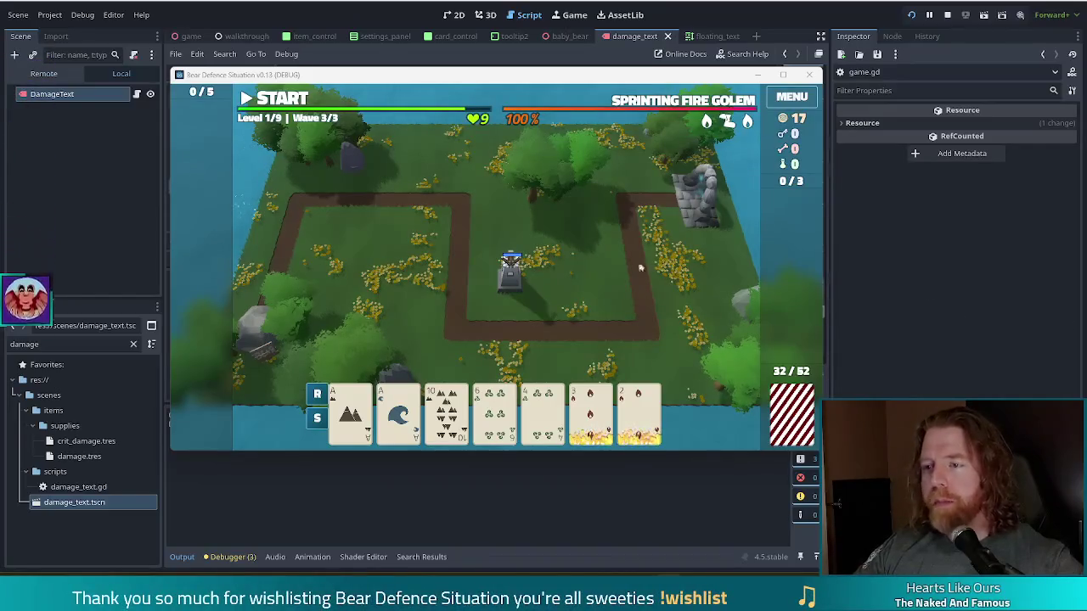
Step: Stop the running game with F8 and return to game.gd in the script editor
{"action": "mouse_move", "coordinate": [584, 411]}
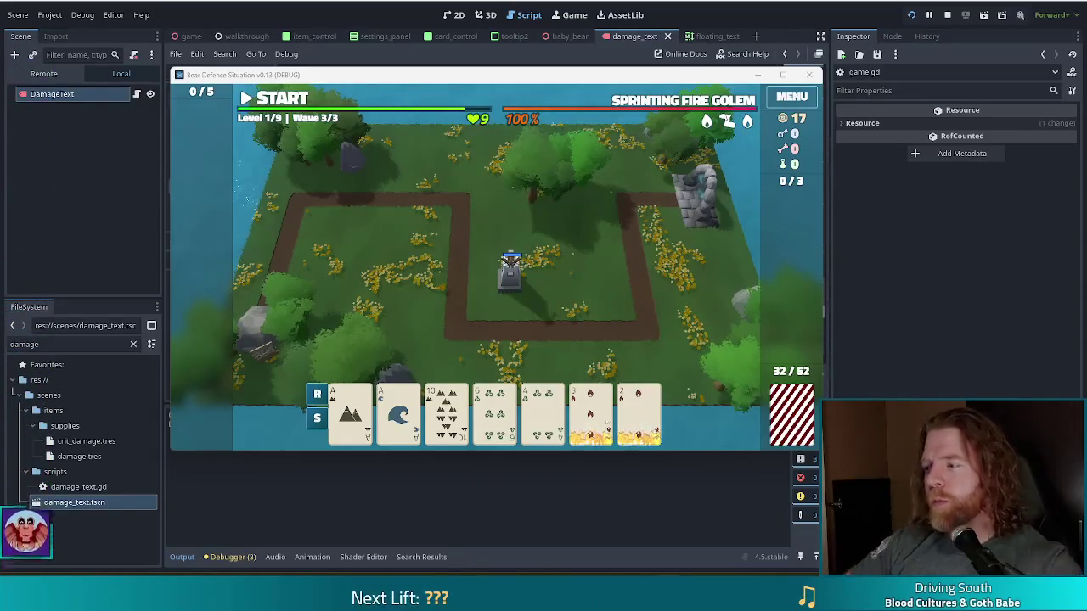
{"action": "key", "text": "F8"}
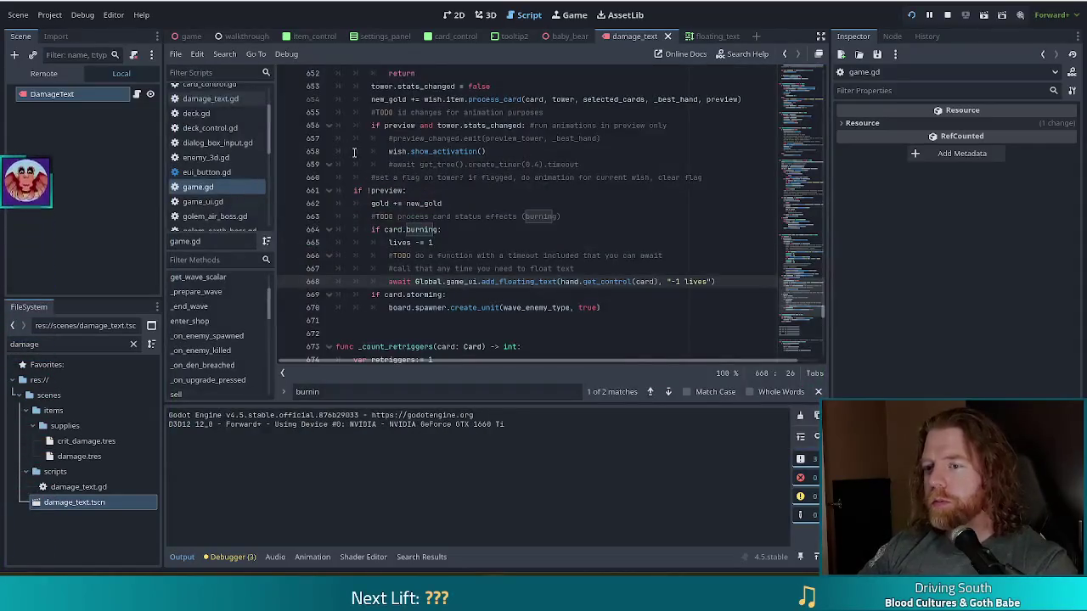
Step: Review the card.storming check and the burning card's '-1 lives' floating-text call in _score_card
{"action": "key", "text": "Down"}
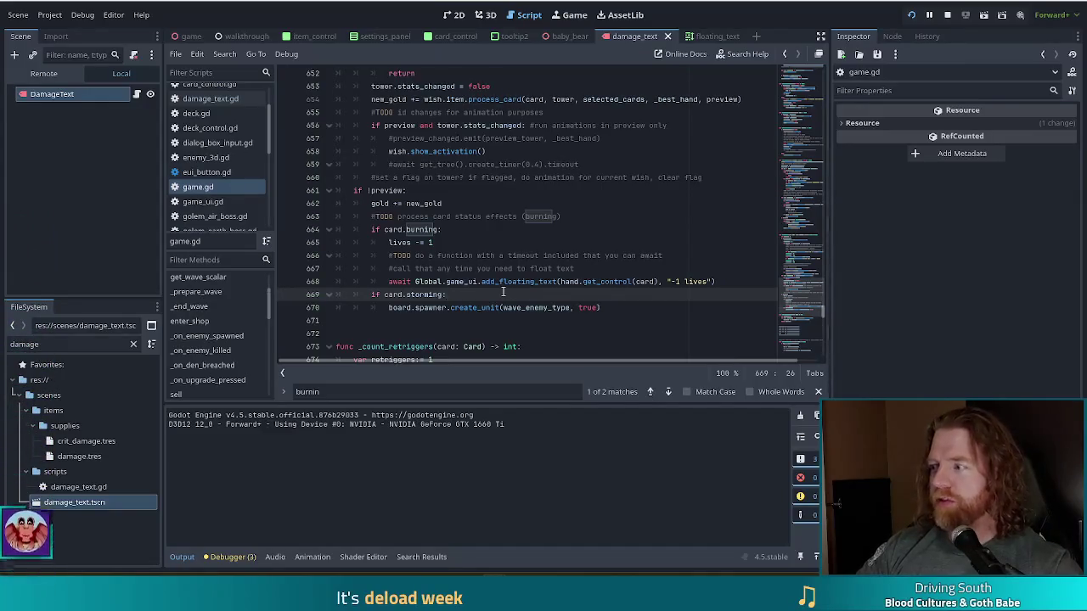
{"action": "left_click", "coordinate": [696, 281]}
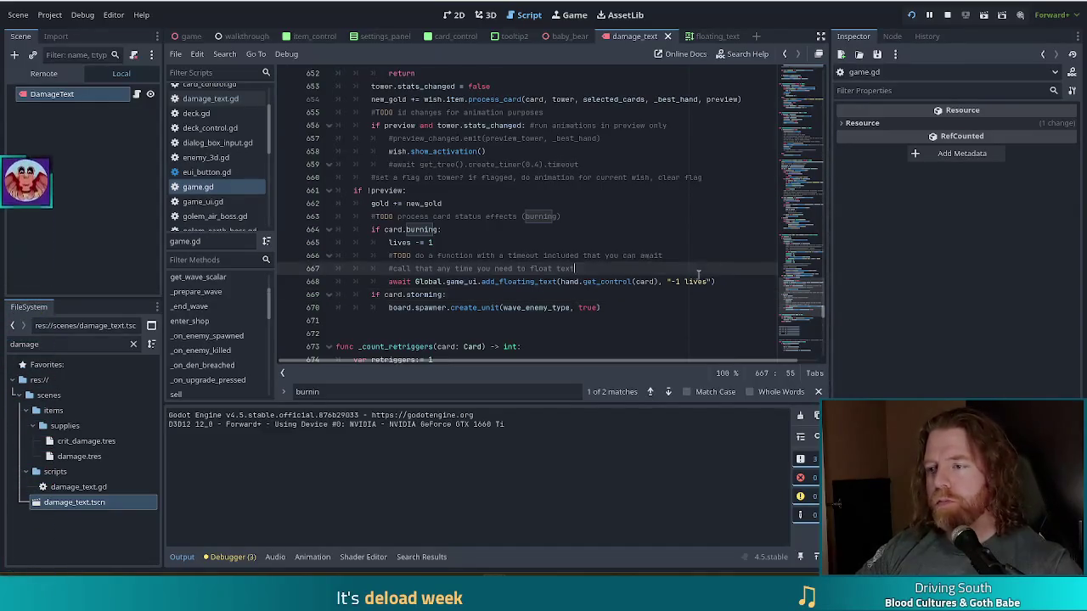
{"action": "left_click", "coordinate": [741, 280]}
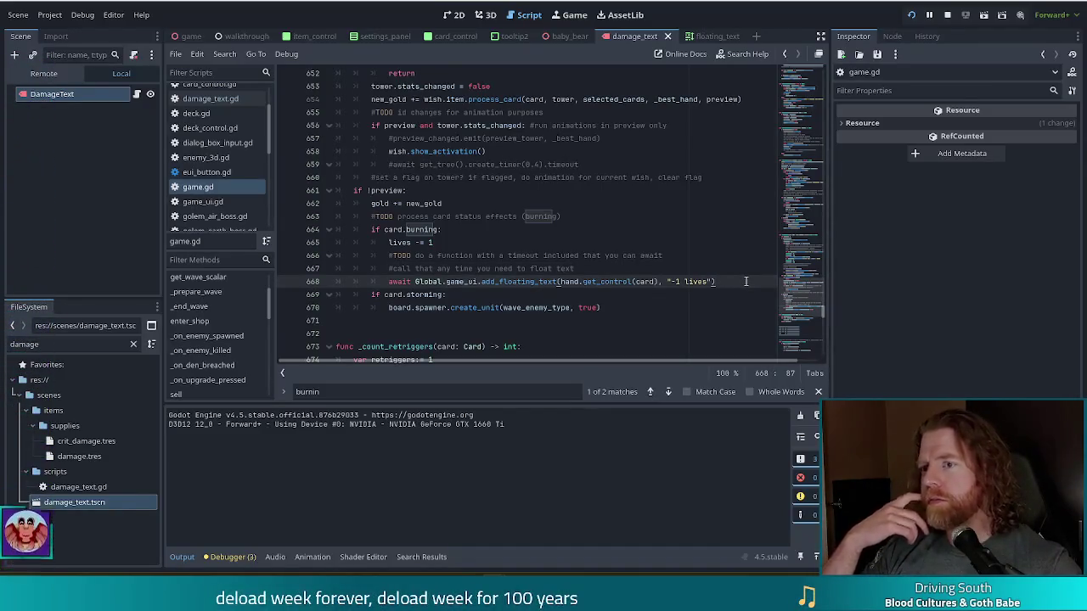
{"action": "key", "text": "Up"}
{"action": "key", "text": "Up"}
{"action": "key", "text": "Up"}
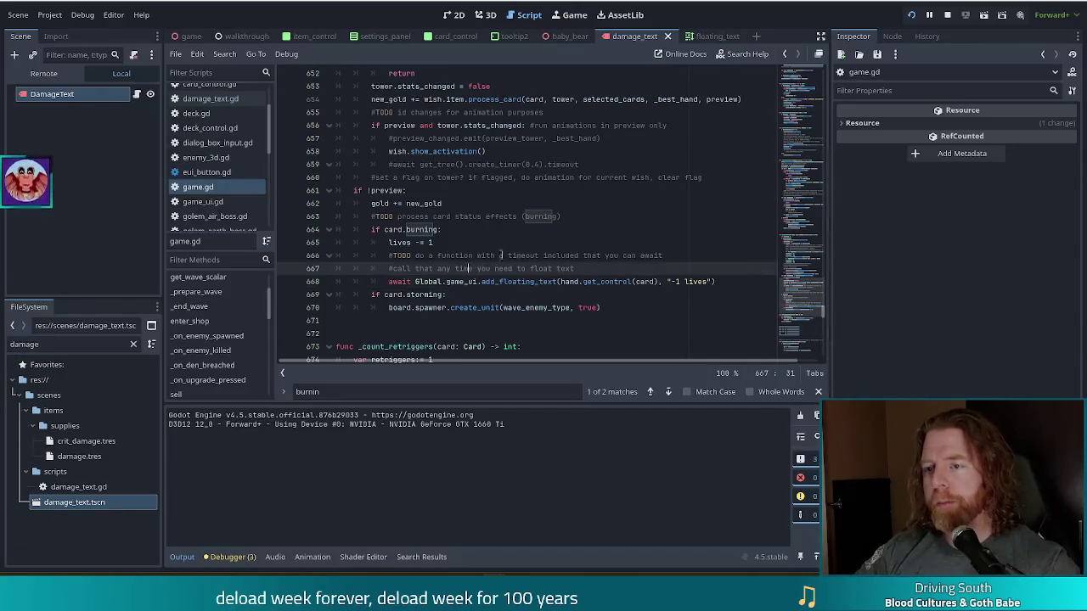
{"action": "scroll", "coordinate": [603, 197], "scroll_direction": "up", "scroll_amount": 3}
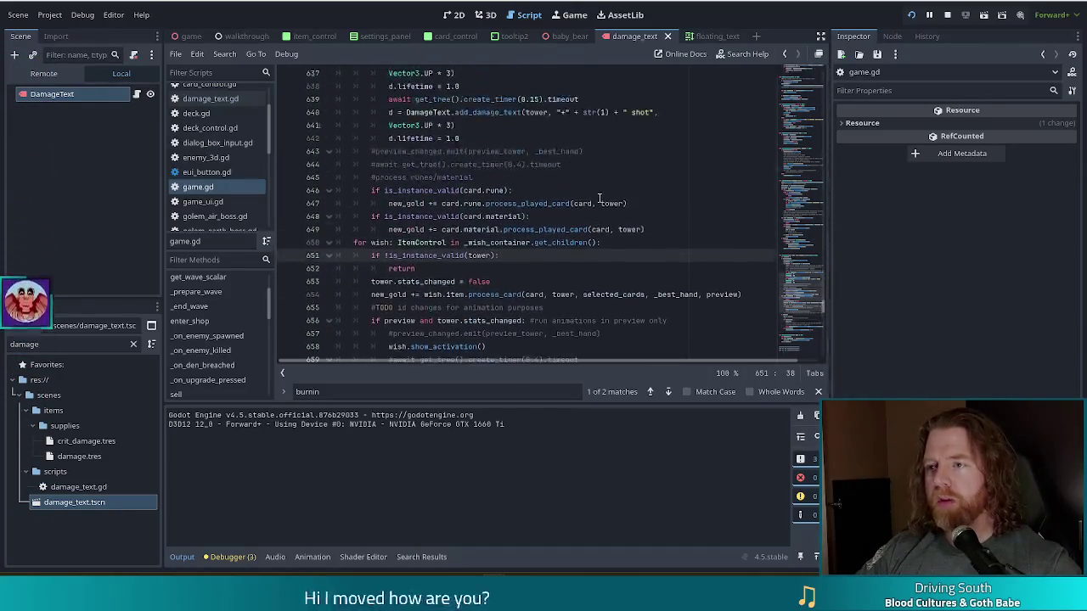
{"action": "scroll", "coordinate": [601, 198], "scroll_direction": "up", "scroll_amount": 5}
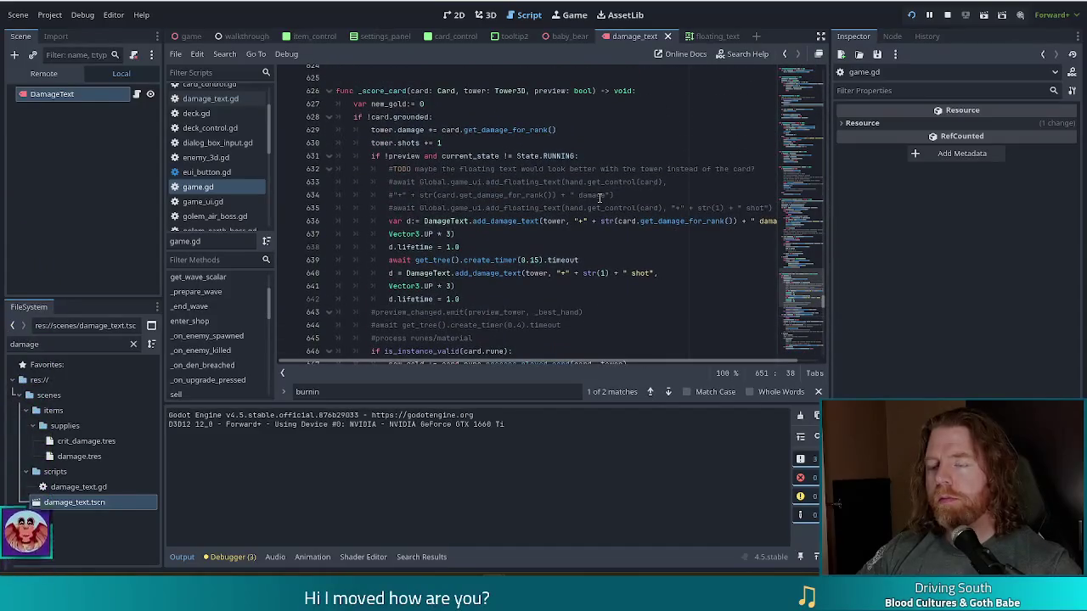
Step: Delete the 0.15-second await between the damage label and '+1 shot' label calls
{"action": "left_click", "coordinate": [544, 221]}
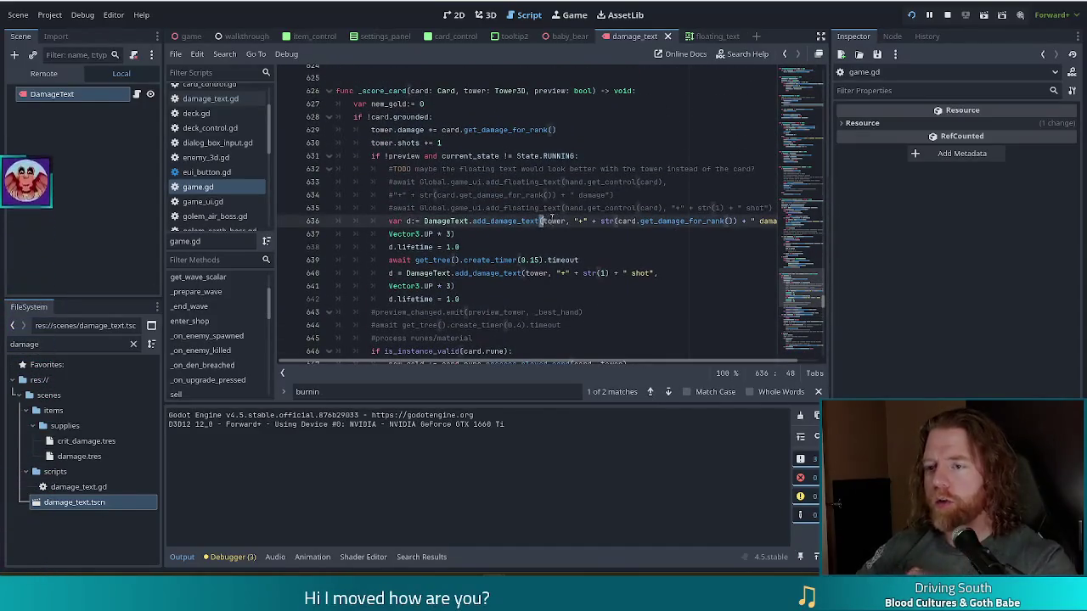
{"action": "scroll", "coordinate": [524, 242], "scroll_direction": "down", "scroll_amount": 4}
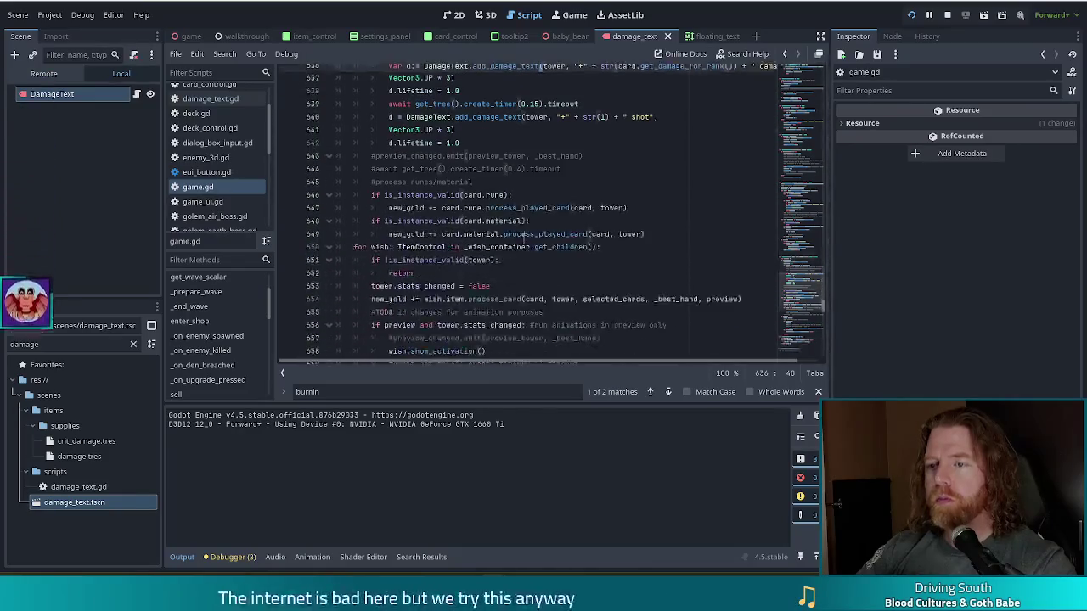
{"action": "key", "text": "Down"}
{"action": "key", "text": "Down"}
{"action": "key", "text": "Down"}
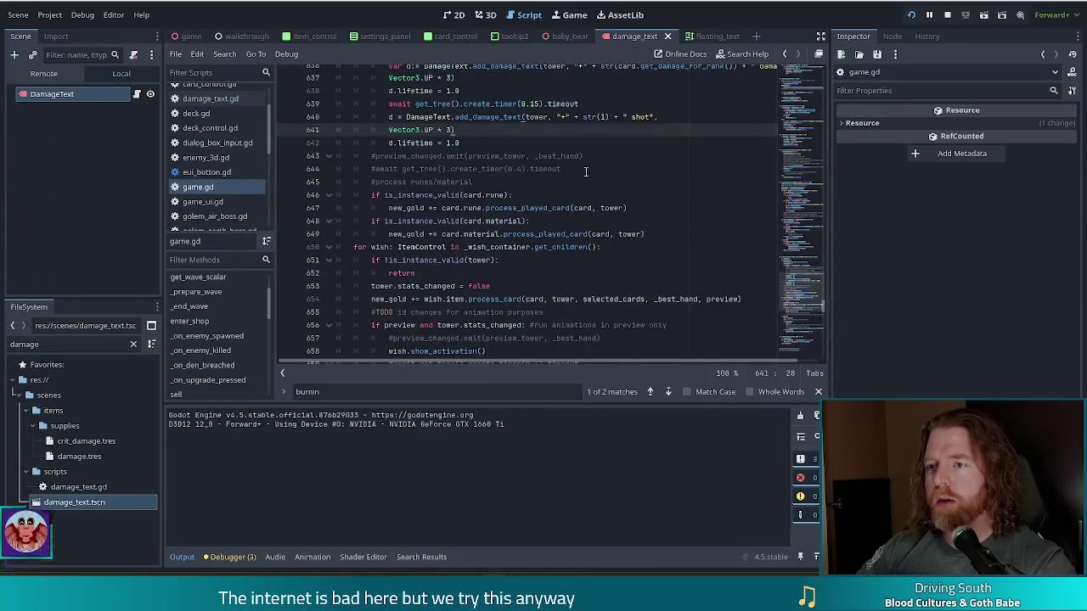
{"action": "scroll", "coordinate": [585, 172], "scroll_direction": "up", "scroll_amount": 2}
{"action": "key", "text": "Up"}
{"action": "key", "text": "Up"}
{"action": "key", "text": "Up"}
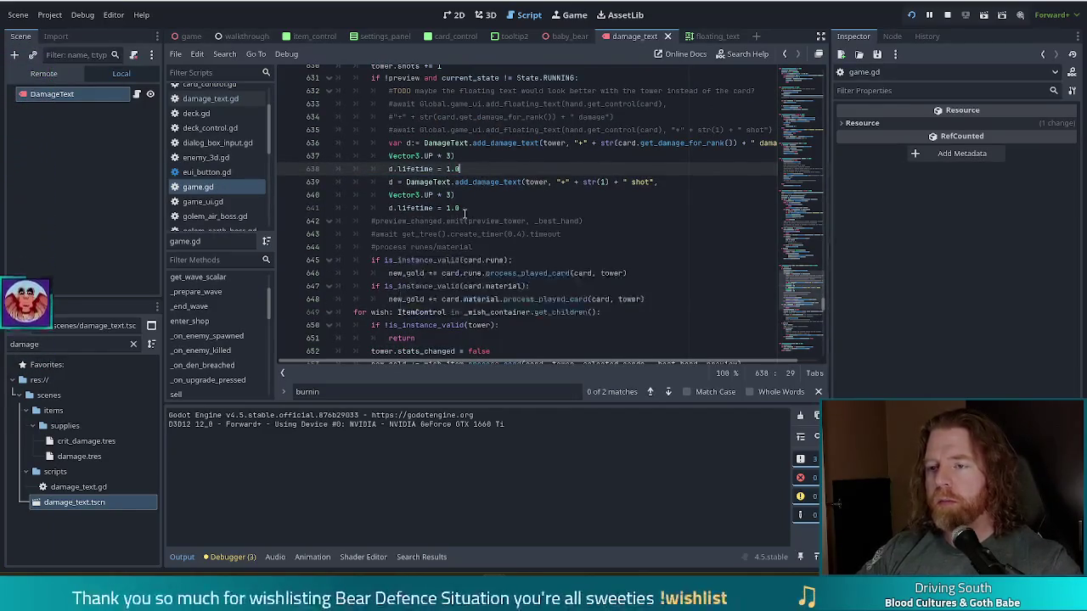
{"action": "left_click", "coordinate": [465, 208]}
{"action": "scroll", "coordinate": [547, 212], "scroll_direction": "up", "scroll_amount": 1}
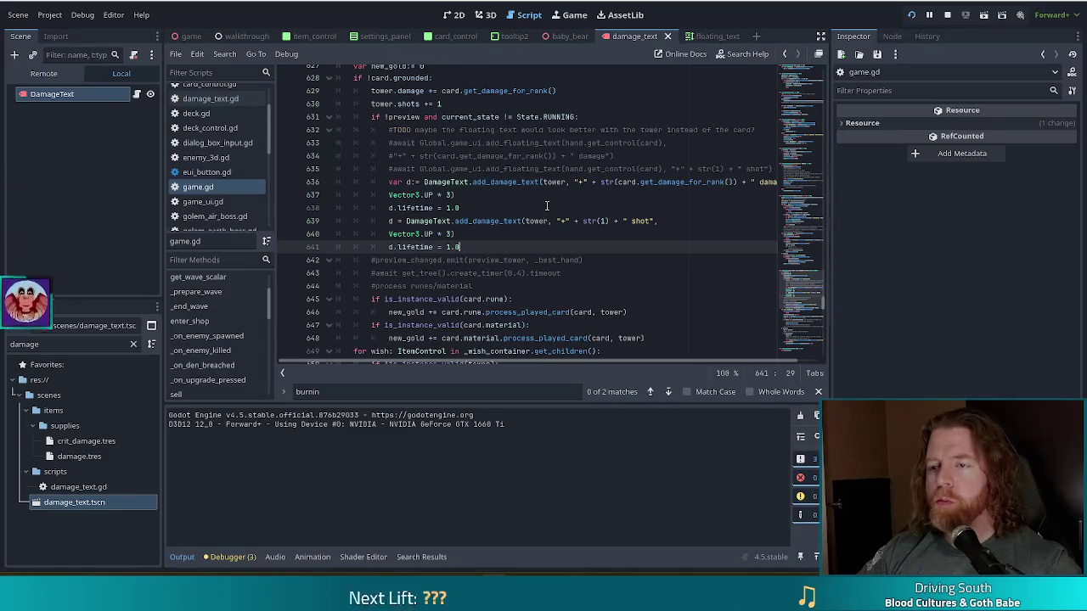
{"action": "scroll", "coordinate": [547, 205], "scroll_direction": "down", "scroll_amount": 2}
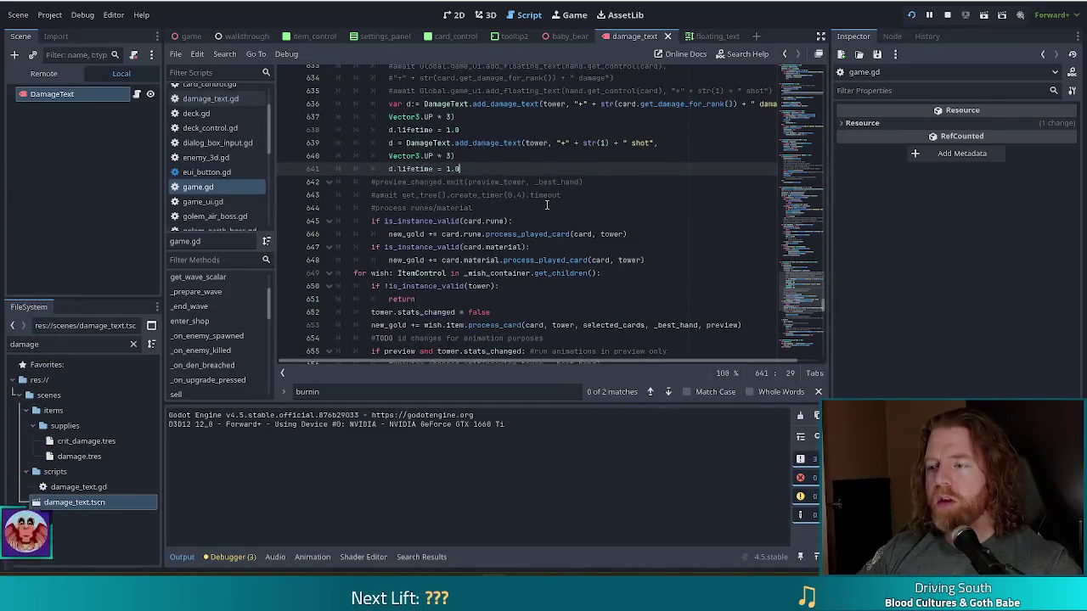
{"action": "scroll", "coordinate": [546, 205], "scroll_direction": "up", "scroll_amount": 4}
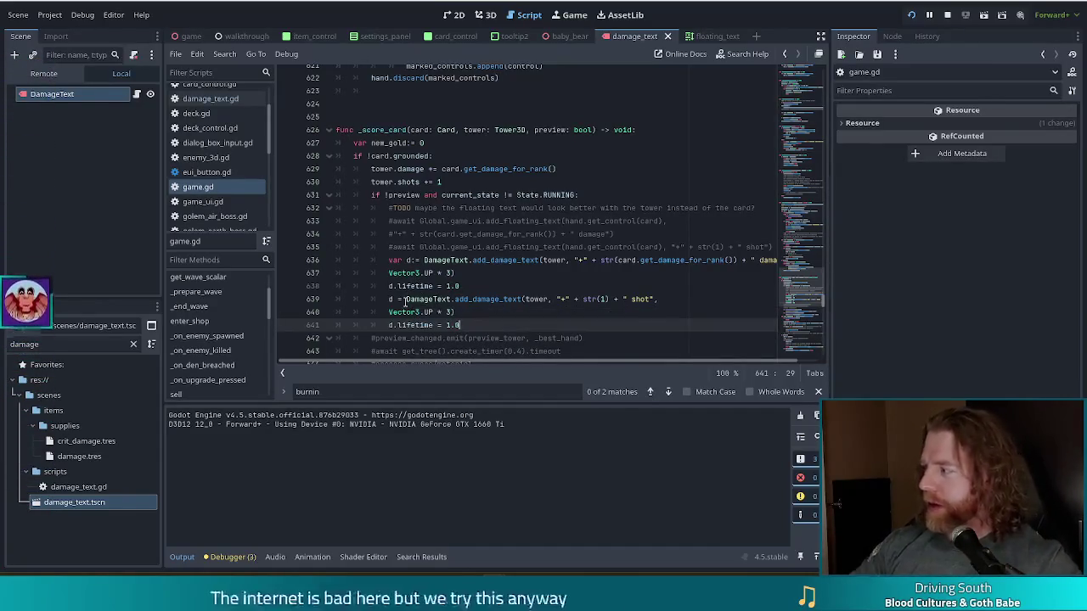
Step: Inspect the first DamageText label's upward offset and d.lifetime lines in _score_card
{"action": "mouse_move", "coordinate": [405, 302]}
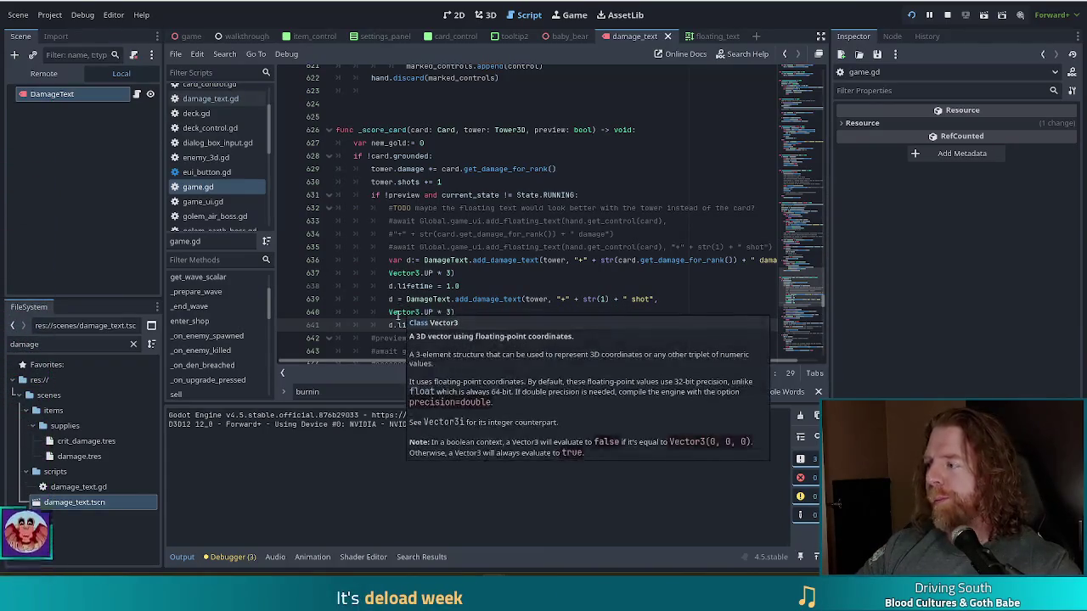
{"action": "left_click", "coordinate": [505, 234]}
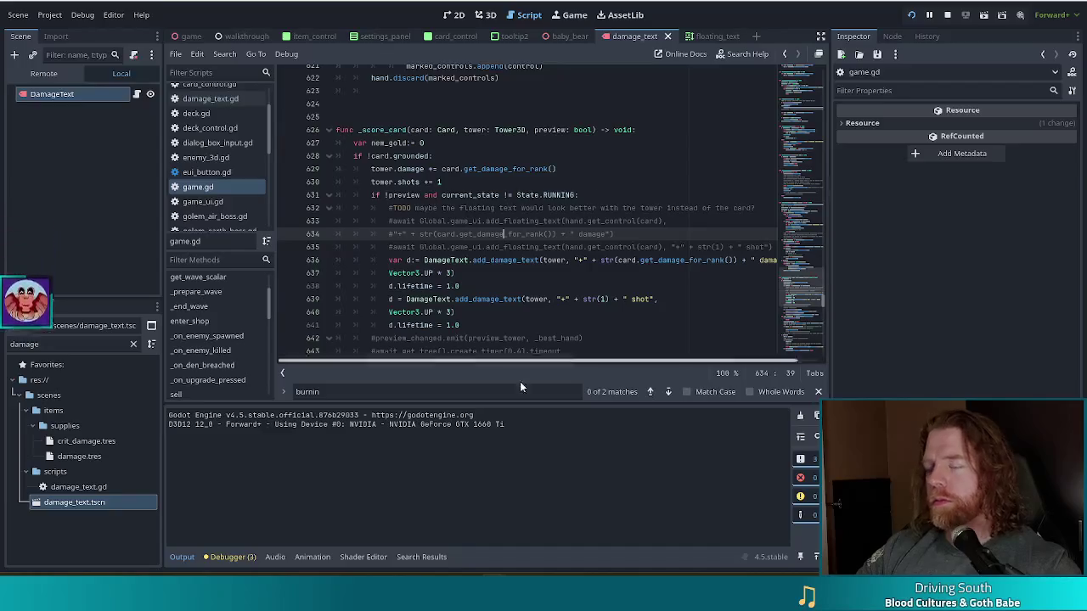
{"action": "left_click", "coordinate": [574, 268]}
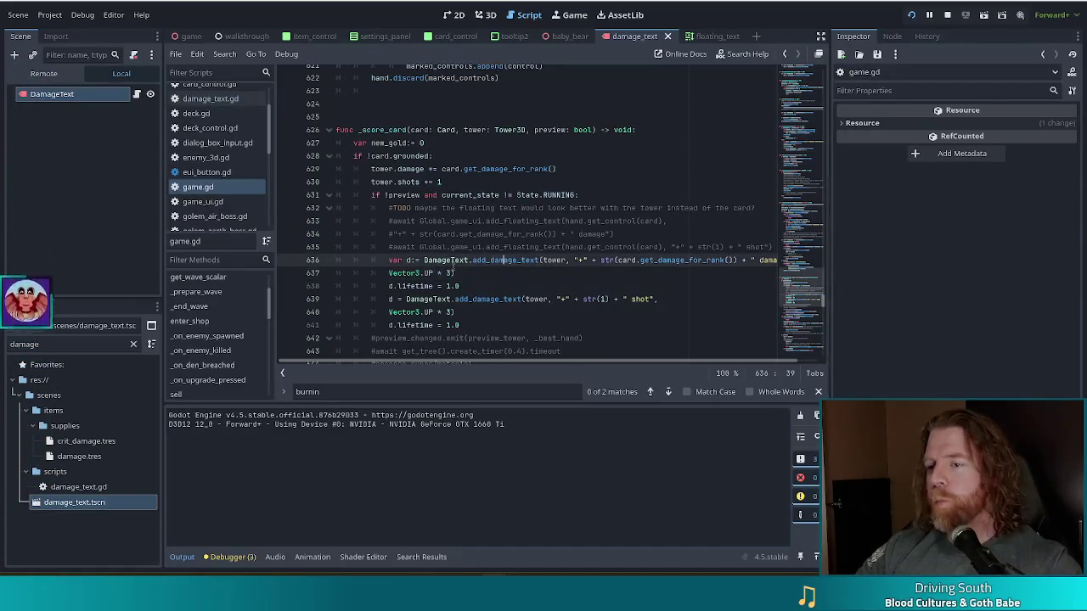
{"action": "scroll", "coordinate": [513, 254], "scroll_direction": "down", "scroll_amount": 1}
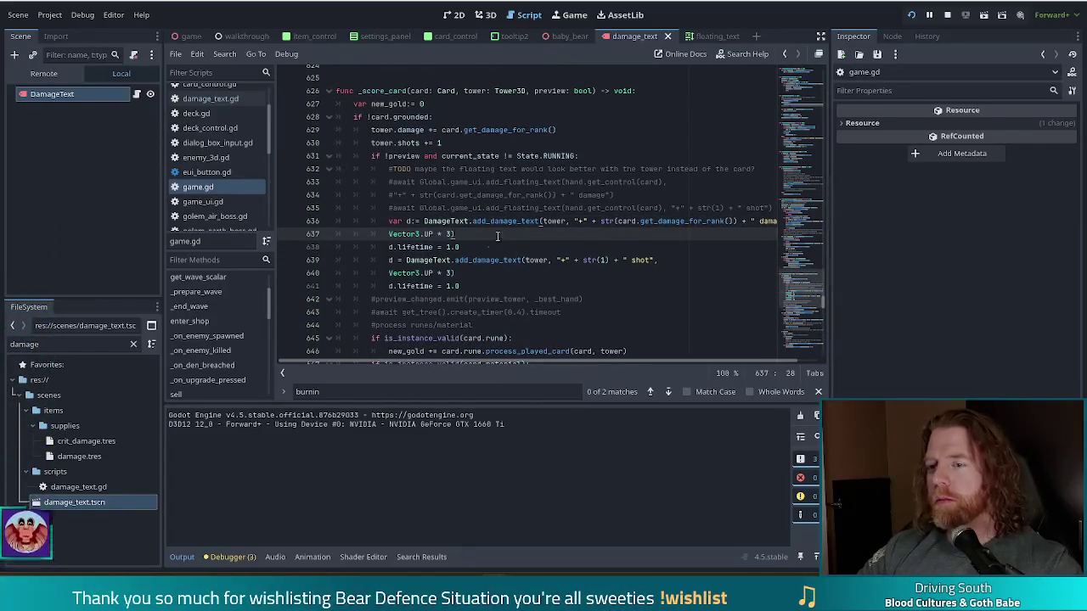
{"action": "left_click", "coordinate": [484, 247]}
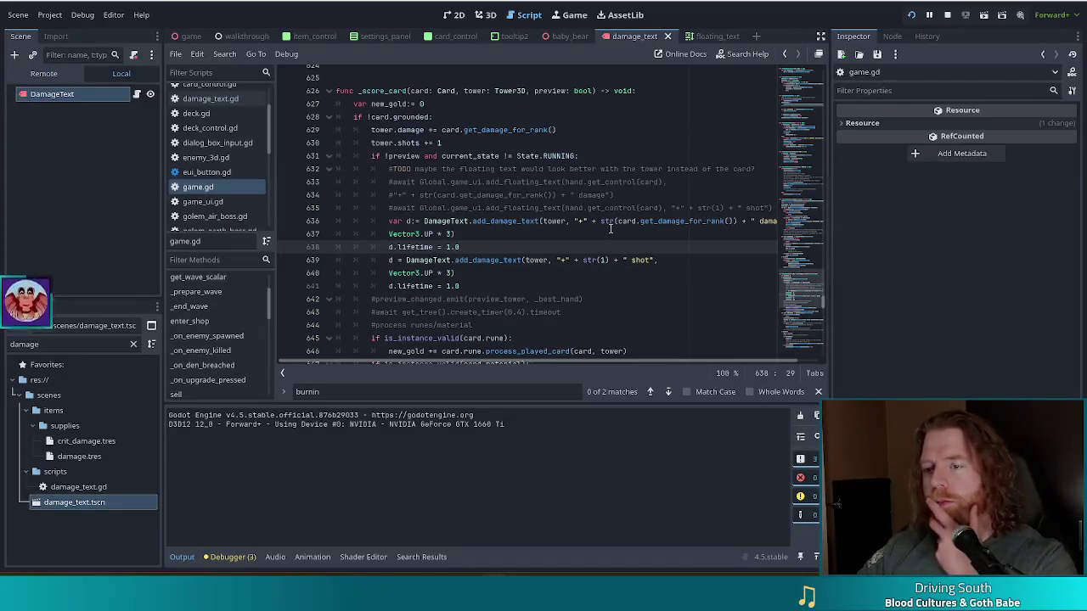
{"action": "scroll", "coordinate": [610, 228], "scroll_direction": "down", "scroll_amount": 2}
{"action": "scroll", "coordinate": [610, 228], "scroll_direction": "down", "scroll_amount": 1}
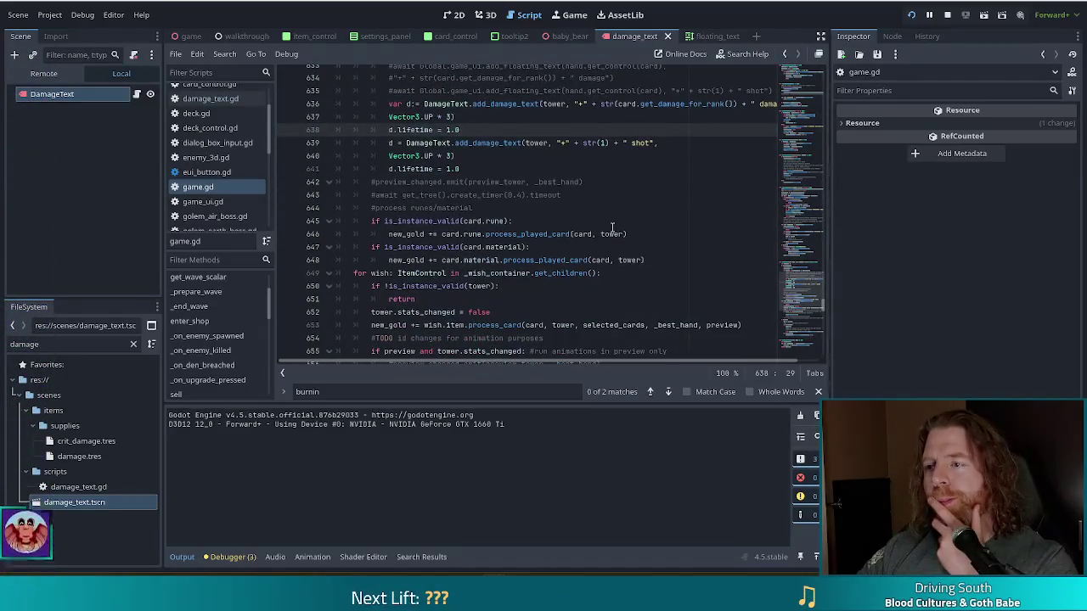
{"action": "scroll", "coordinate": [611, 228], "scroll_direction": "up", "scroll_amount": 3}
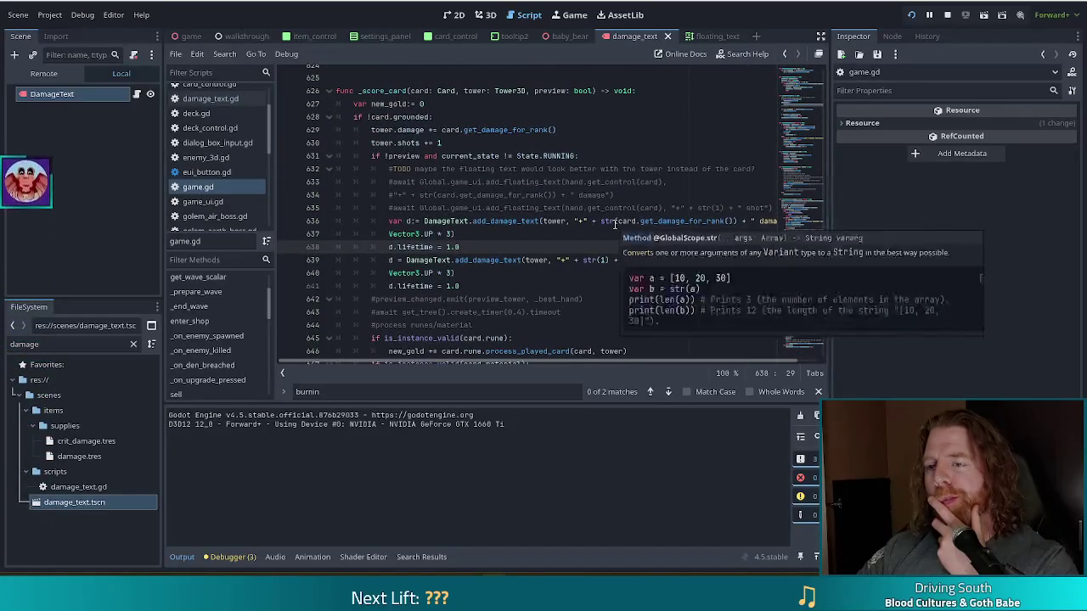
{"action": "scroll", "coordinate": [615, 222], "scroll_direction": "up", "scroll_amount": 5}
{"action": "scroll", "coordinate": [615, 220], "scroll_direction": "up", "scroll_amount": 9}
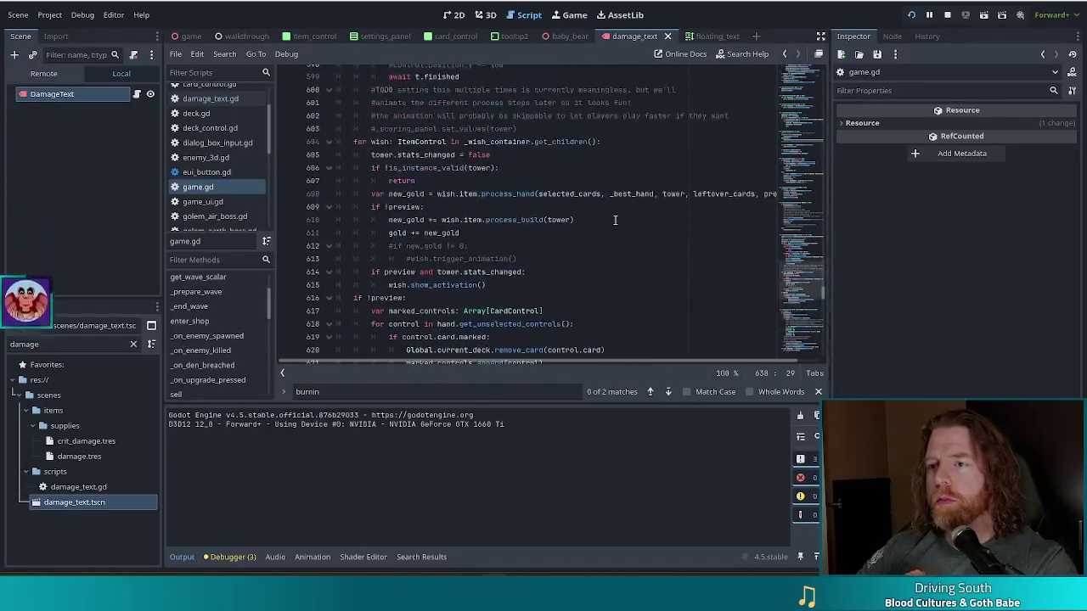
{"action": "scroll", "coordinate": [615, 219], "scroll_direction": "up", "scroll_amount": 2}
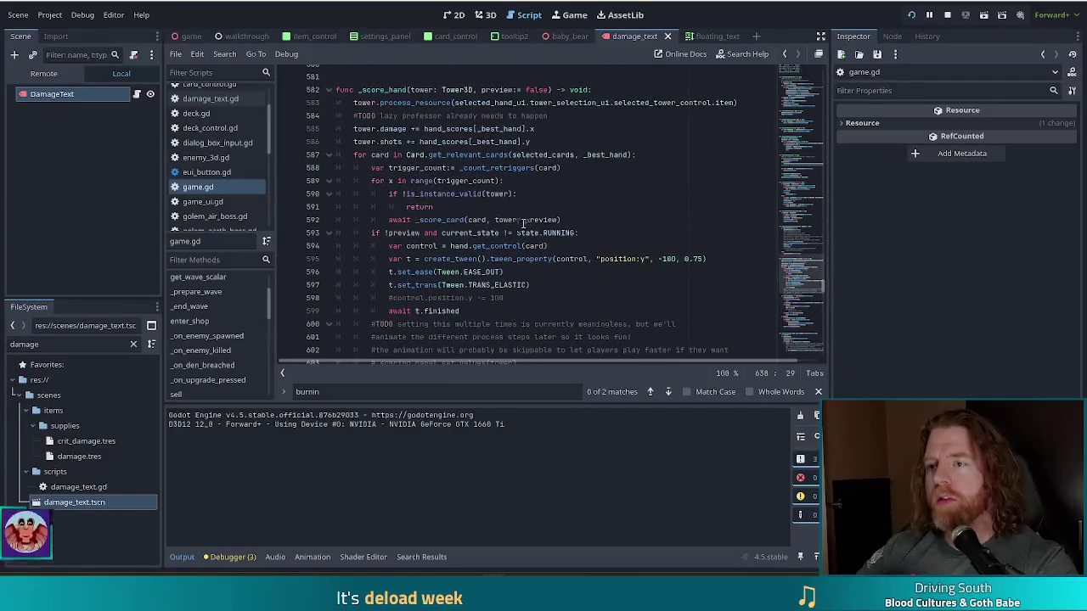
Step: Delete the surplus blank line between the hand.discard code and func _score_card
{"action": "mouse_move", "coordinate": [450, 246]}
{"action": "left_mouse_down"}
{"action": "mouse_move", "coordinate": [594, 259]}
{"action": "mouse_move", "coordinate": [567, 271]}
{"action": "left_mouse_up"}
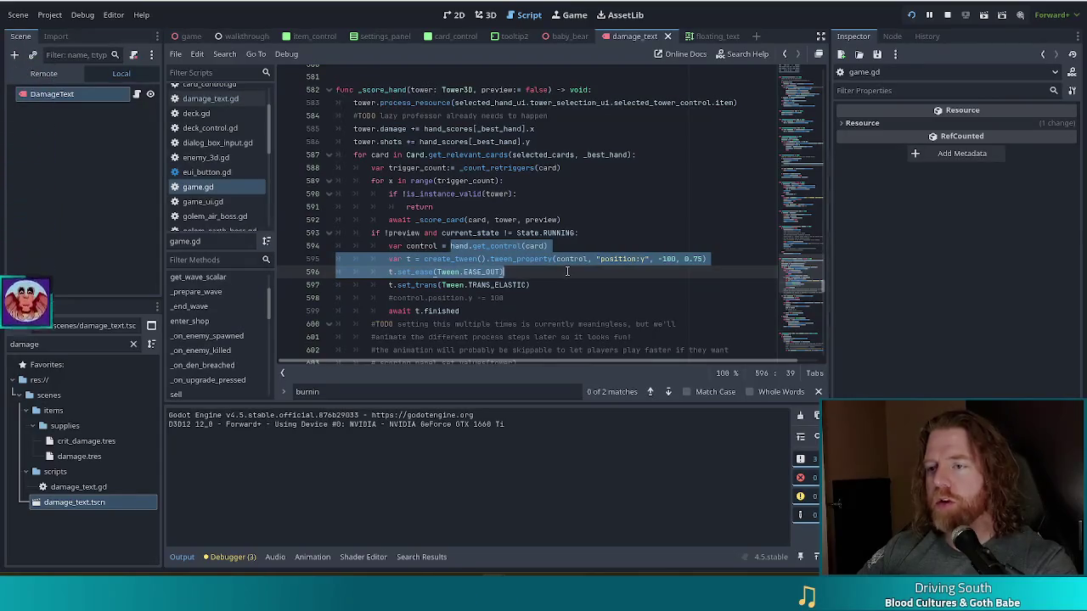
{"action": "scroll", "coordinate": [567, 271], "scroll_direction": "down", "scroll_amount": 7}
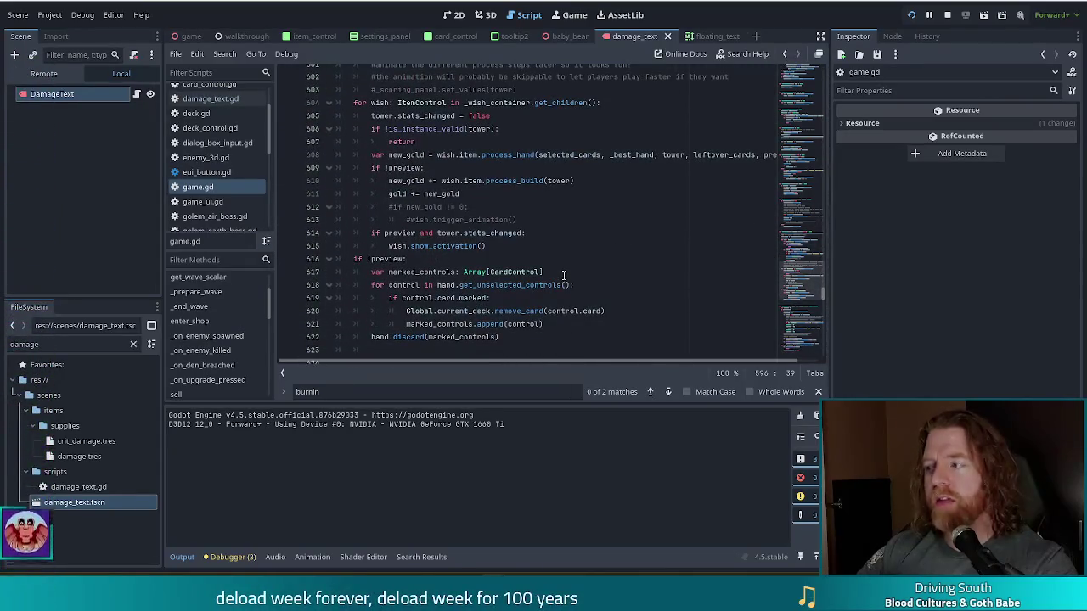
{"action": "scroll", "coordinate": [562, 270], "scroll_direction": "down", "scroll_amount": 3}
{"action": "left_click", "coordinate": [500, 181]}
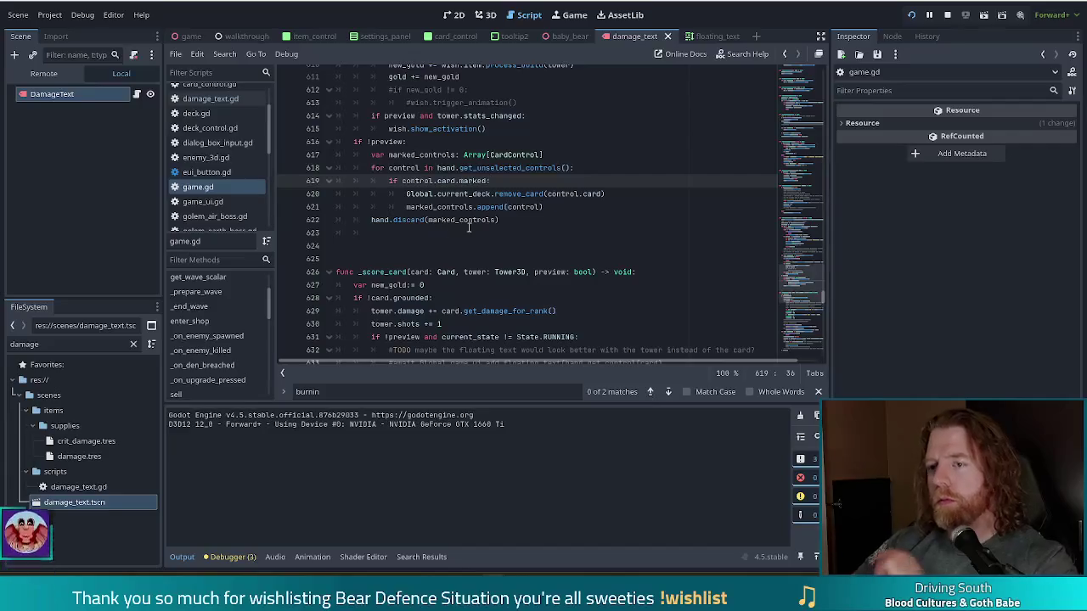
{"action": "left_click", "coordinate": [411, 255]}
{"action": "left_click", "coordinate": [381, 234]}
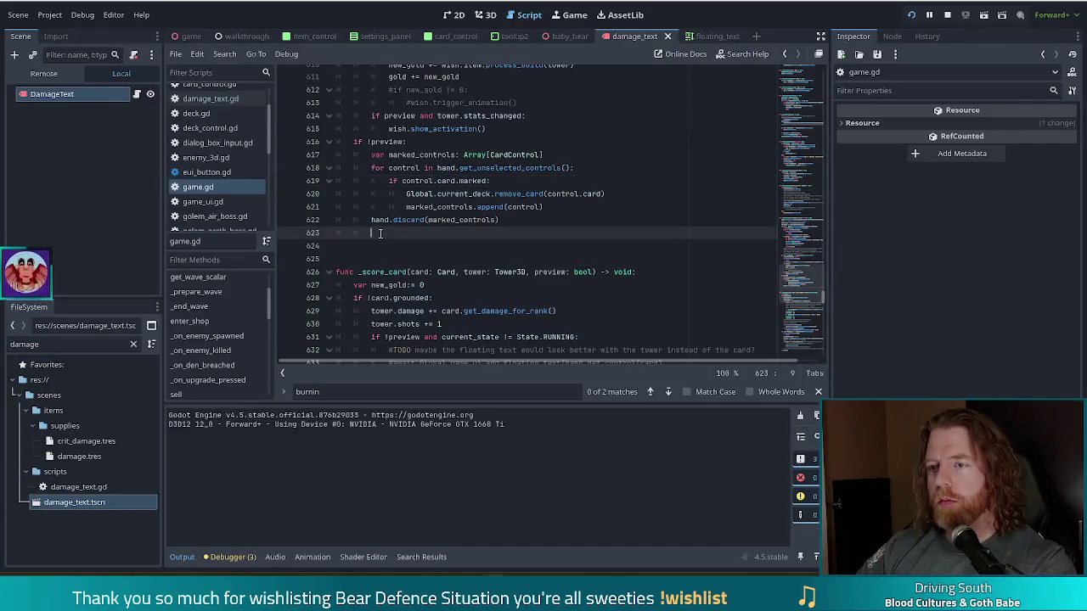
{"action": "left_click", "coordinate": [476, 220]}
{"action": "left_click", "coordinate": [423, 272]}
Step: Select the damage DamageText.add_damage_text call and its d.lifetime line
{"action": "scroll", "coordinate": [546, 295], "scroll_direction": "down", "scroll_amount": 5}
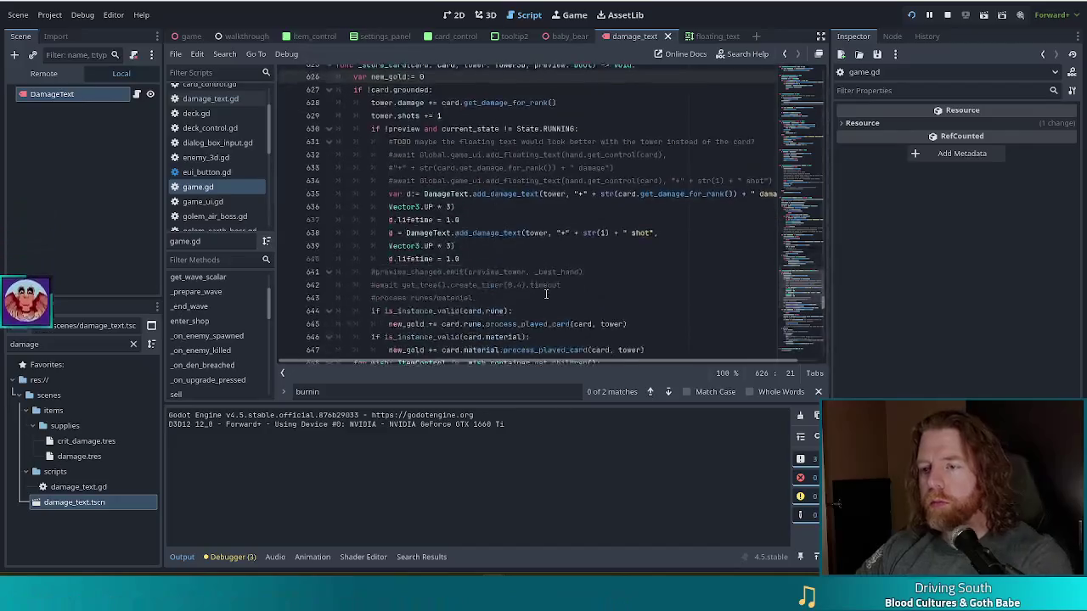
{"action": "left_click", "coordinate": [509, 206]}
{"action": "scroll", "coordinate": [523, 235], "scroll_direction": "down", "scroll_amount": 1}
{"action": "scroll", "coordinate": [523, 235], "scroll_direction": "down", "scroll_amount": 2}
{"action": "left_click_drag", "start_coordinate": [475, 174], "coordinate": [502, 135]}
{"action": "key", "text": "ctrl+c"}
Step: Replace the burning card's '-1 lives' floating-text call with the pasted DamageText lines
{"action": "scroll", "coordinate": [490, 226], "scroll_direction": "down", "scroll_amount": 4}
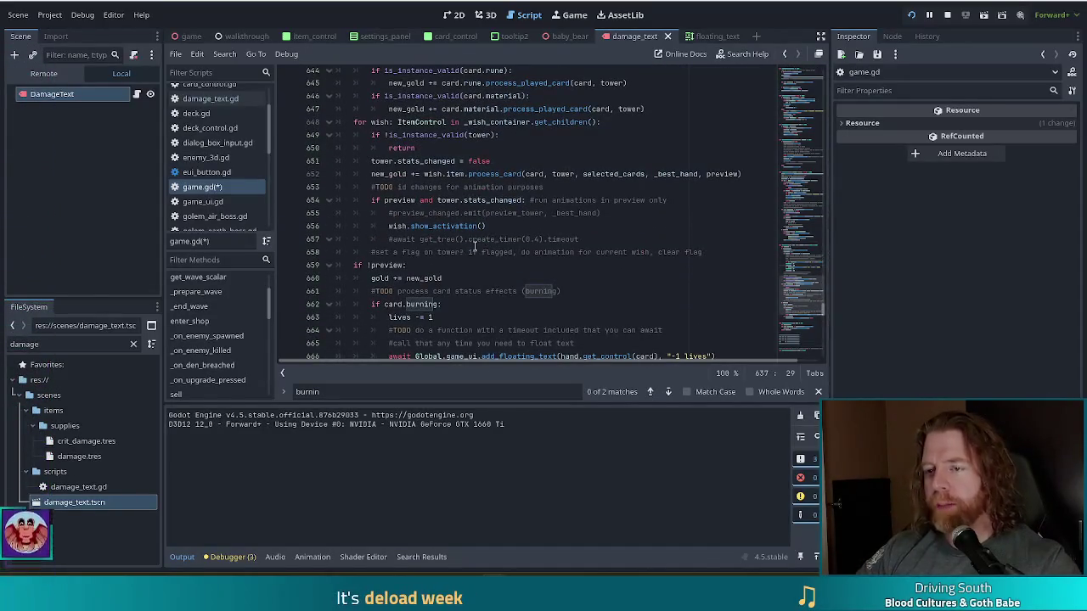
{"action": "scroll", "coordinate": [475, 245], "scroll_direction": "down", "scroll_amount": 2}
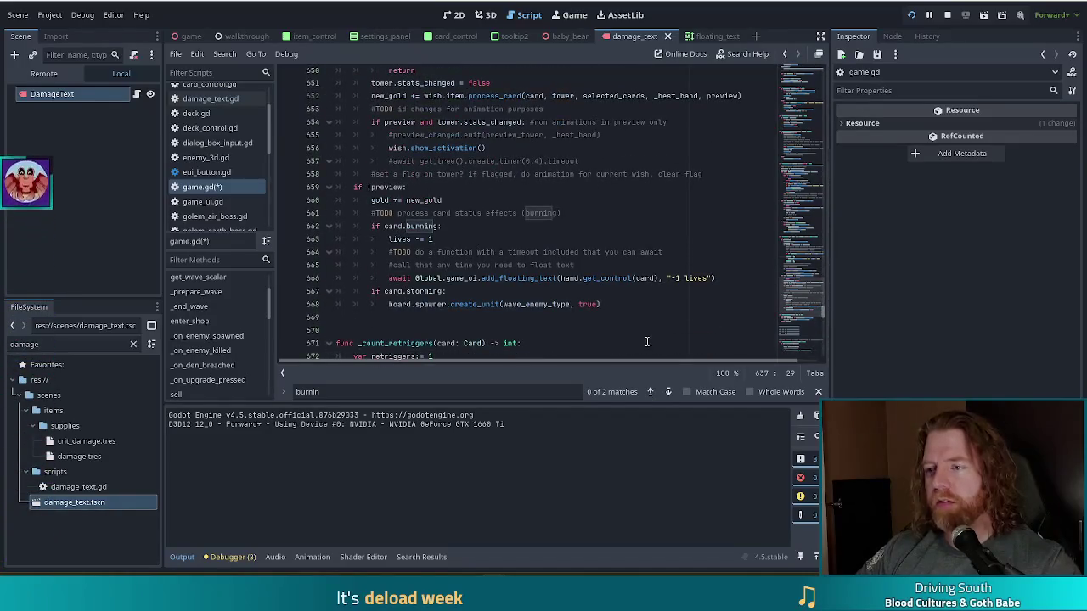
{"action": "left_click", "coordinate": [626, 306]}
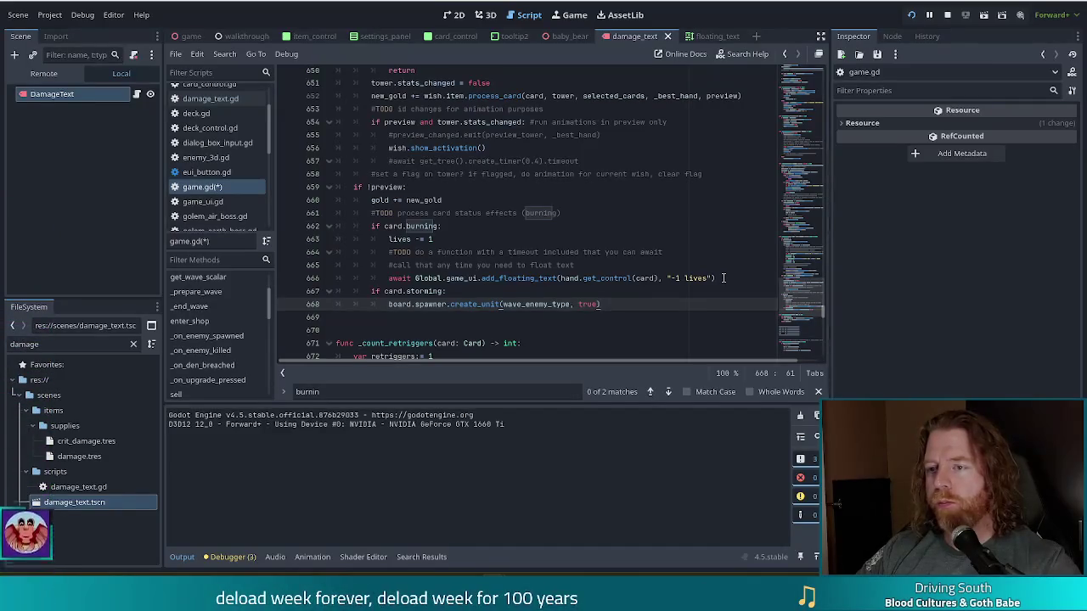
{"action": "left_click", "coordinate": [724, 278]}
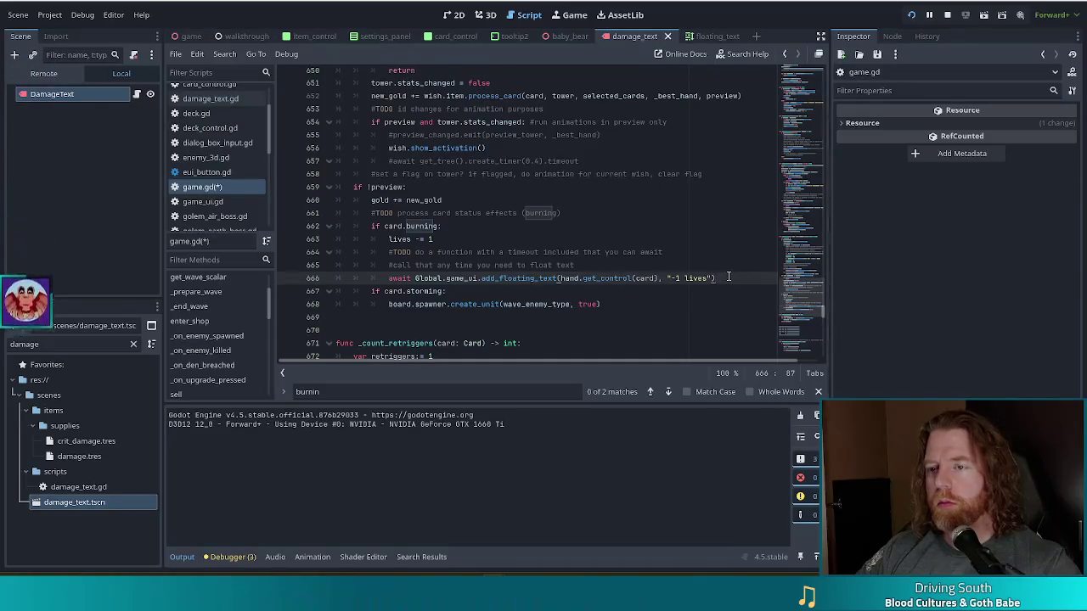
{"action": "left_click_drag", "start_coordinate": [727, 278], "coordinate": [389, 279]}
{"action": "key", "text": "ctrl+v"}
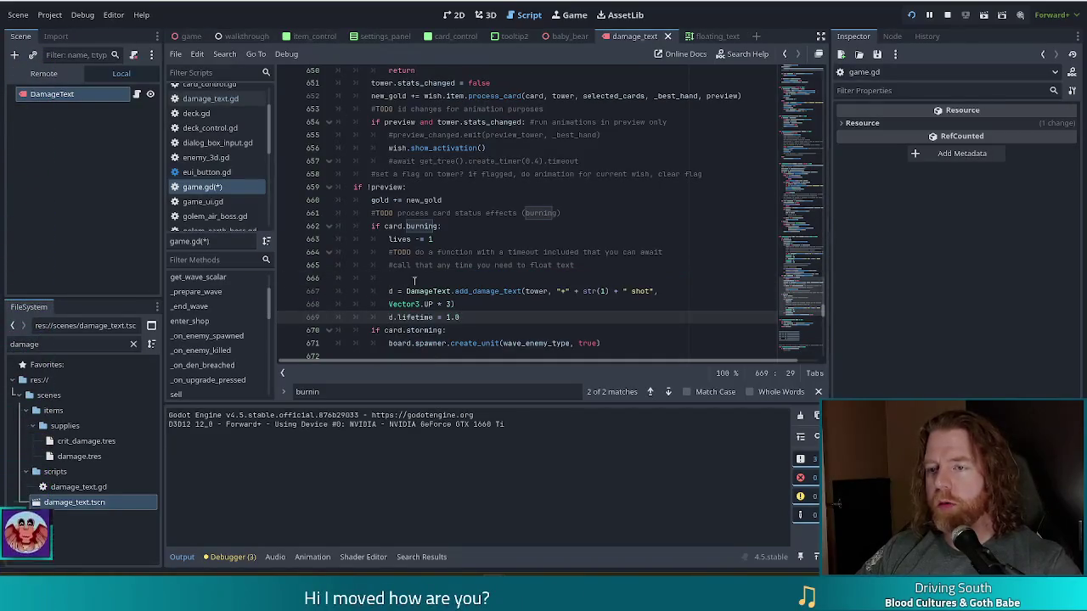
{"action": "left_click", "coordinate": [415, 278]}
{"action": "key", "text": "BackSpace"}
{"action": "key", "text": "BackSpace"}
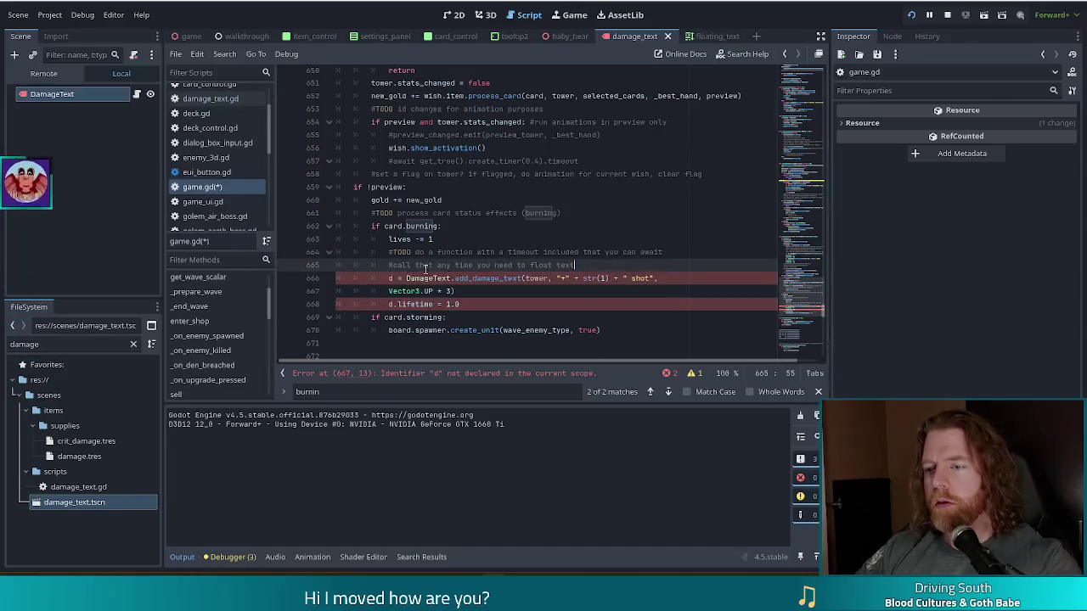
Step: Add 'var' before the d assignment, then undo and redo to restore the pasted lines
{"action": "left_click", "coordinate": [388, 278]}
{"action": "type", "text": "var"}
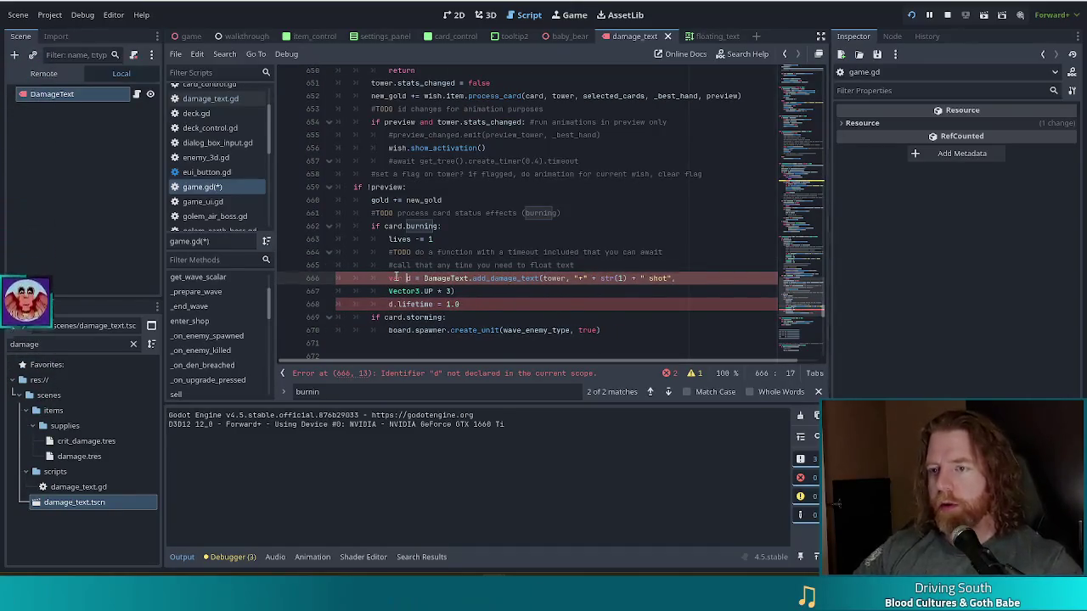
{"action": "left_click", "coordinate": [576, 278]}
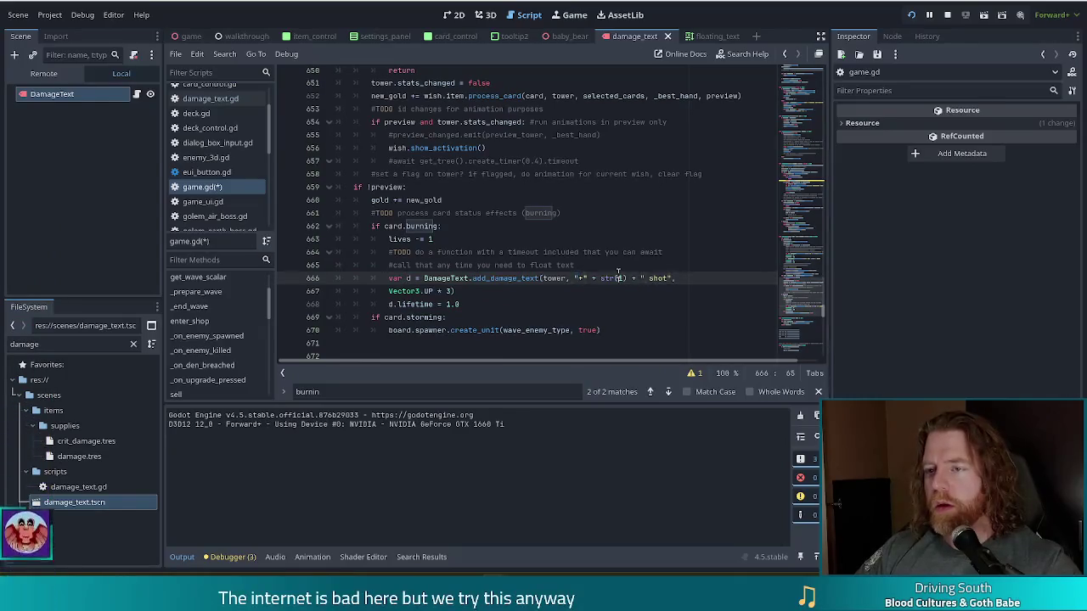
{"action": "key", "text": "ctrl+z"}
{"action": "key", "text": "ctrl+z"}
{"action": "key", "text": "ctrl+z"}
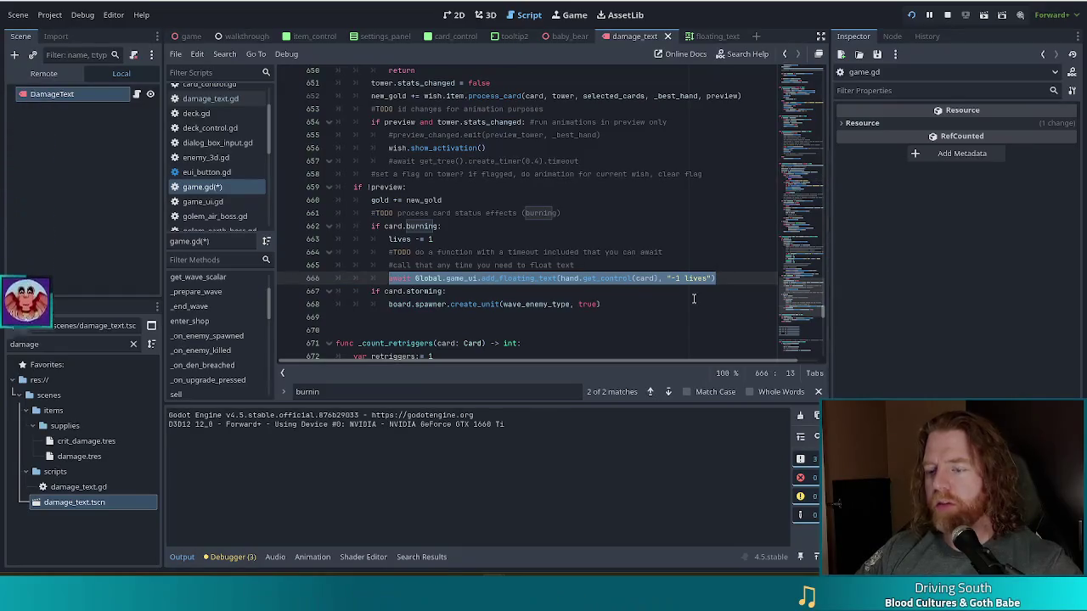
{"action": "key", "text": "ctrl+shift+z"}
{"action": "key", "text": "ctrl+shift+z"}
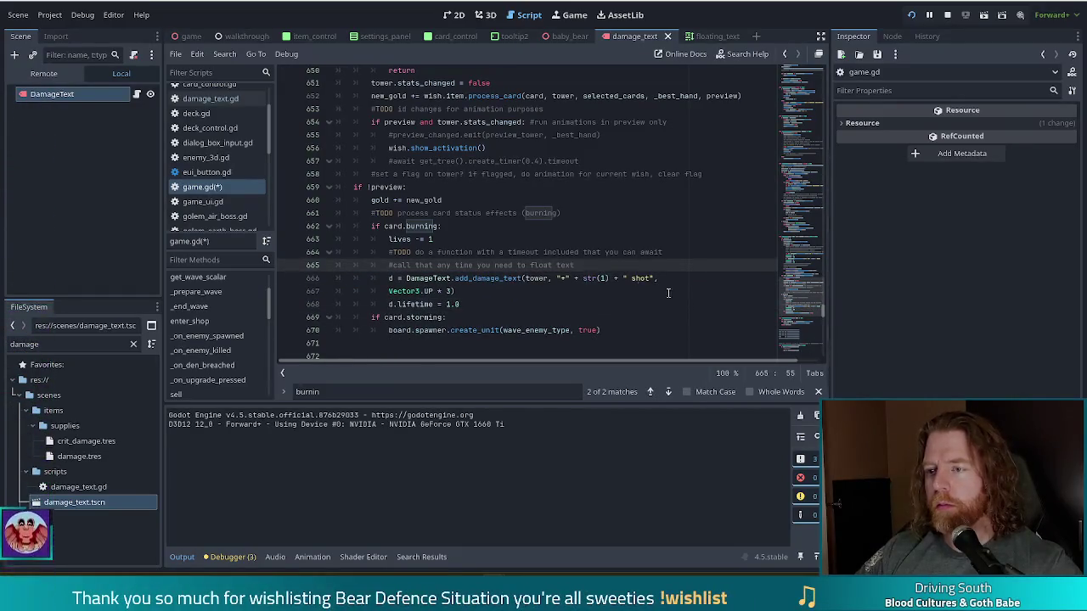